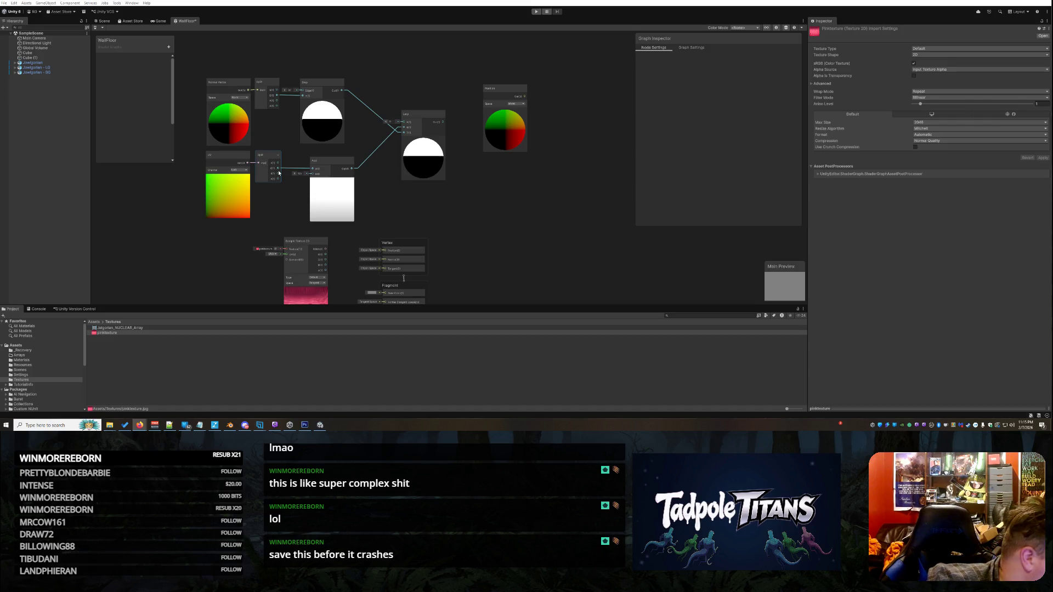
Step: Connect the lower Split output to the Lerp node and reposition the Add node
{"action": "left_click_drag", "start_coordinate": [279, 173], "coordinate": [310, 169]}
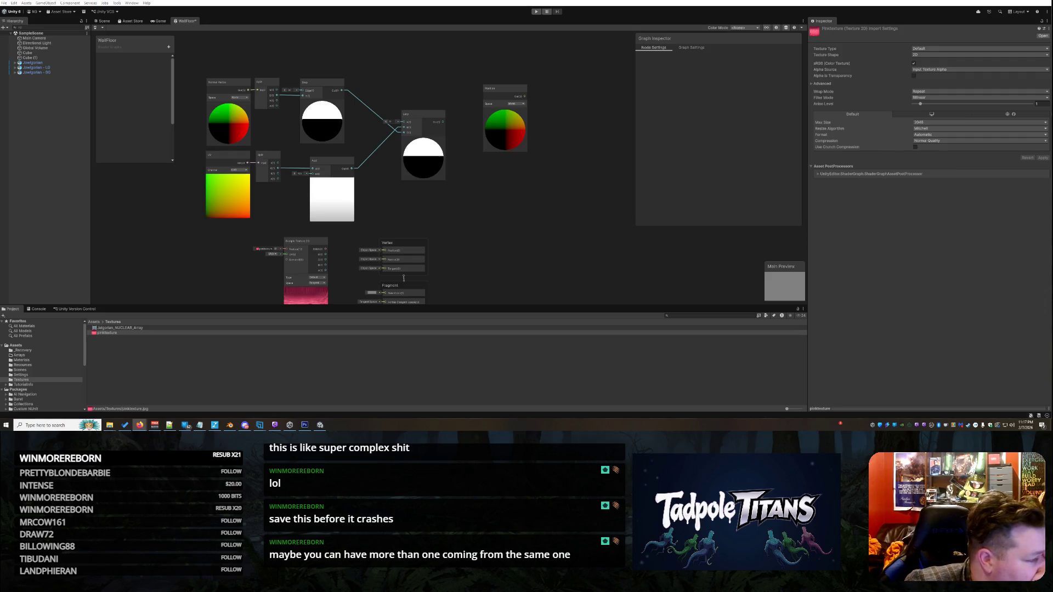
{"action": "left_click", "coordinate": [278, 170]}
{"action": "left_click_drag", "start_coordinate": [278, 169], "coordinate": [404, 128]}
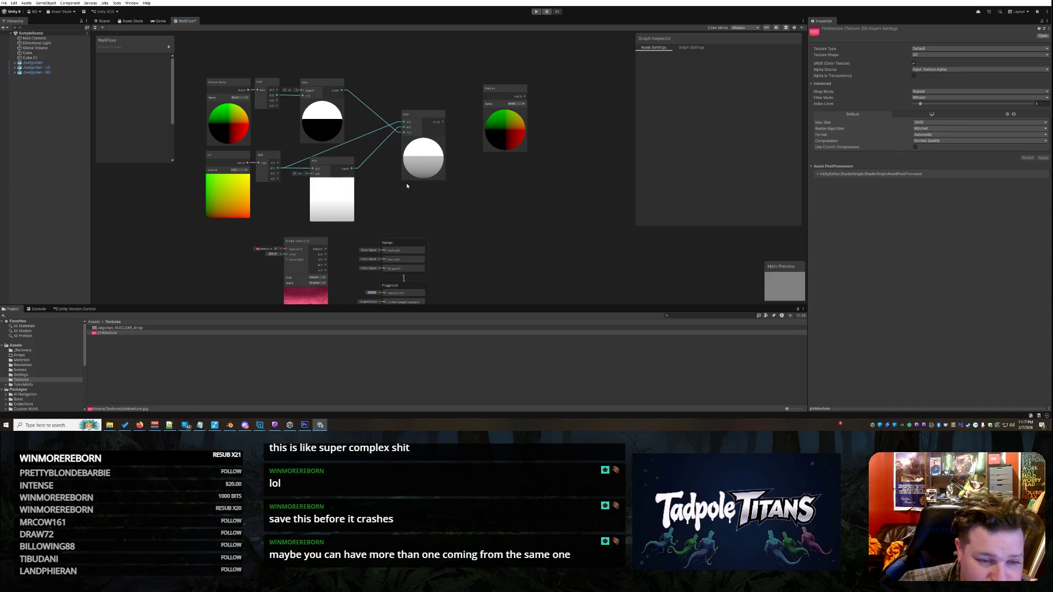
{"action": "left_click_drag", "start_coordinate": [320, 164], "coordinate": [313, 173]}
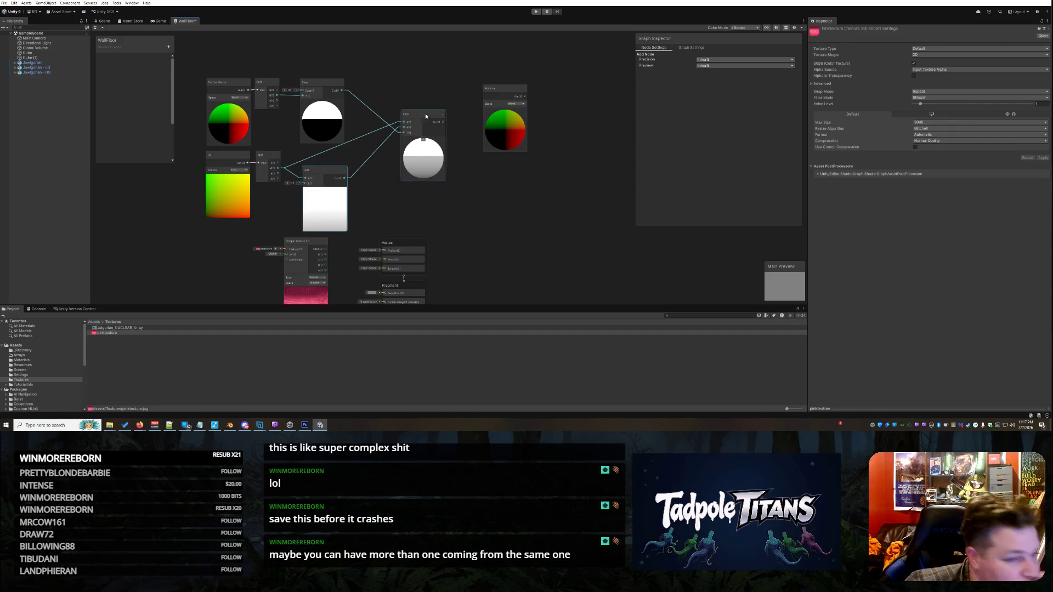
Step: Close the WallFloor graph tab, saving changes, then show the Assets folder contents
{"action": "right_click", "coordinate": [188, 21]}
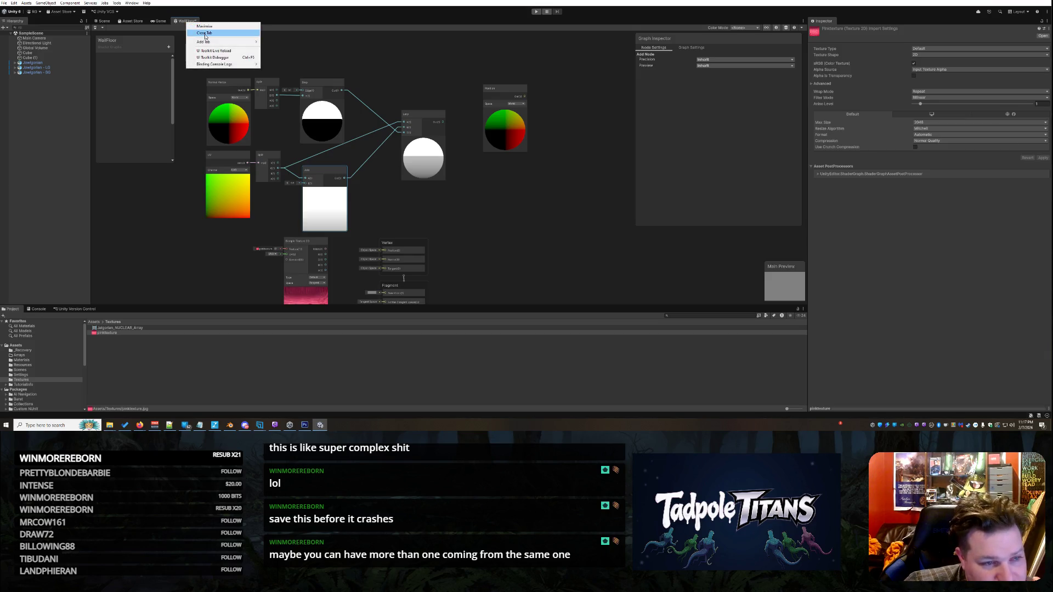
{"action": "left_click", "coordinate": [205, 33]}
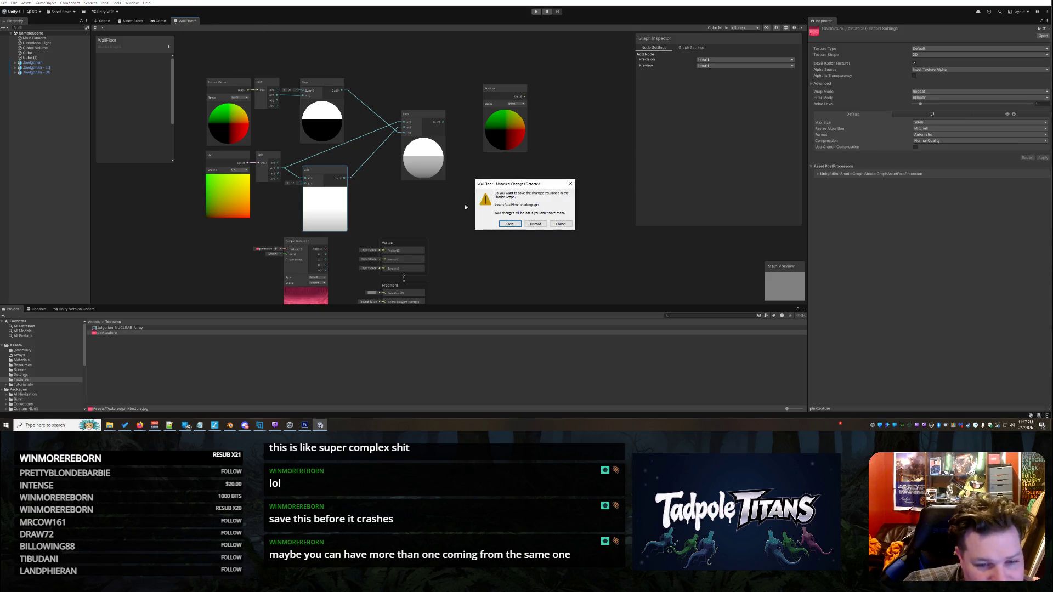
{"action": "left_click", "coordinate": [510, 224]}
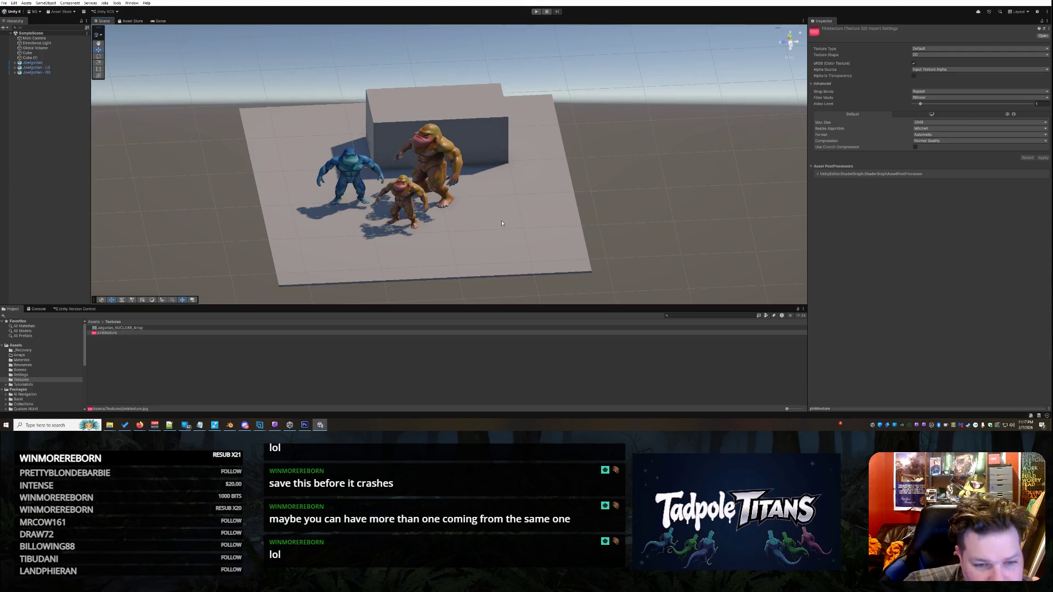
{"action": "left_click_drag", "start_coordinate": [514, 202], "coordinate": [325, 124]}
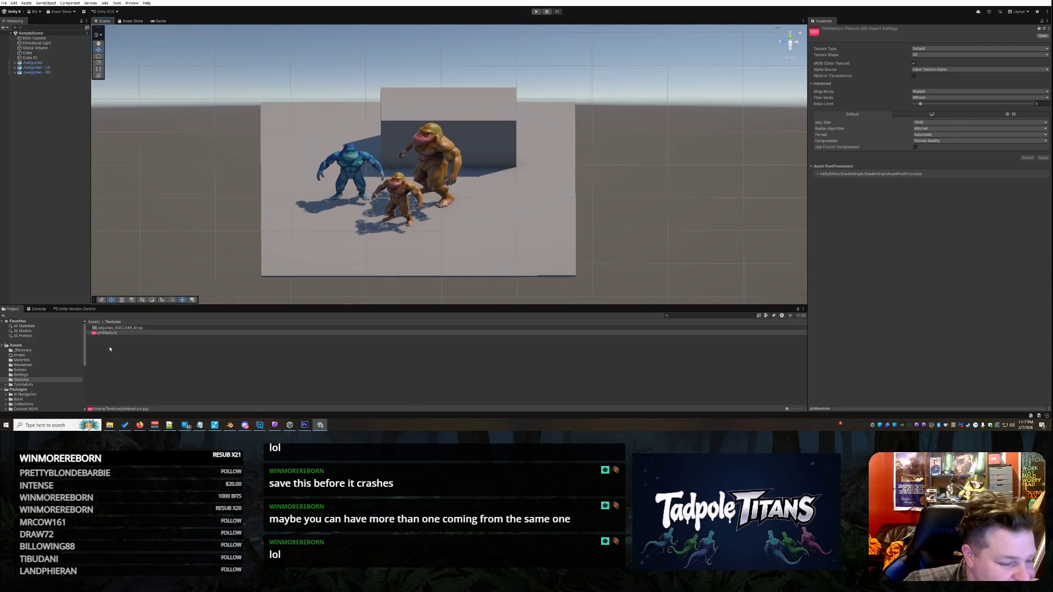
{"action": "left_click", "coordinate": [25, 346]}
{"action": "scroll", "coordinate": [145, 356], "scroll_direction": "down", "scroll_amount": 10}
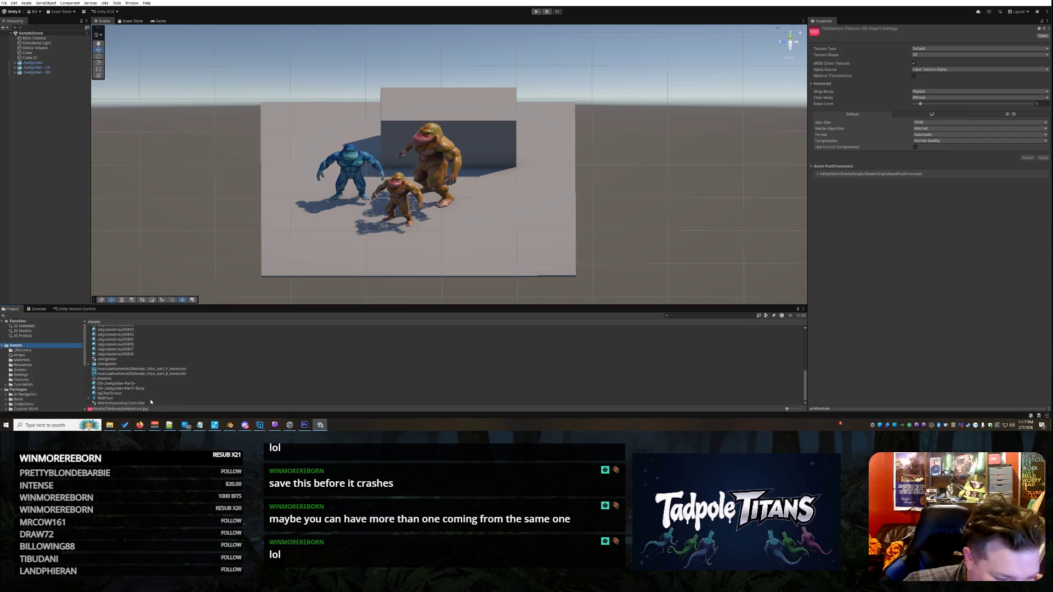
Step: Reopen the WallFloor graph and move the Position node to the lower left
{"action": "double_click", "coordinate": [107, 398]}
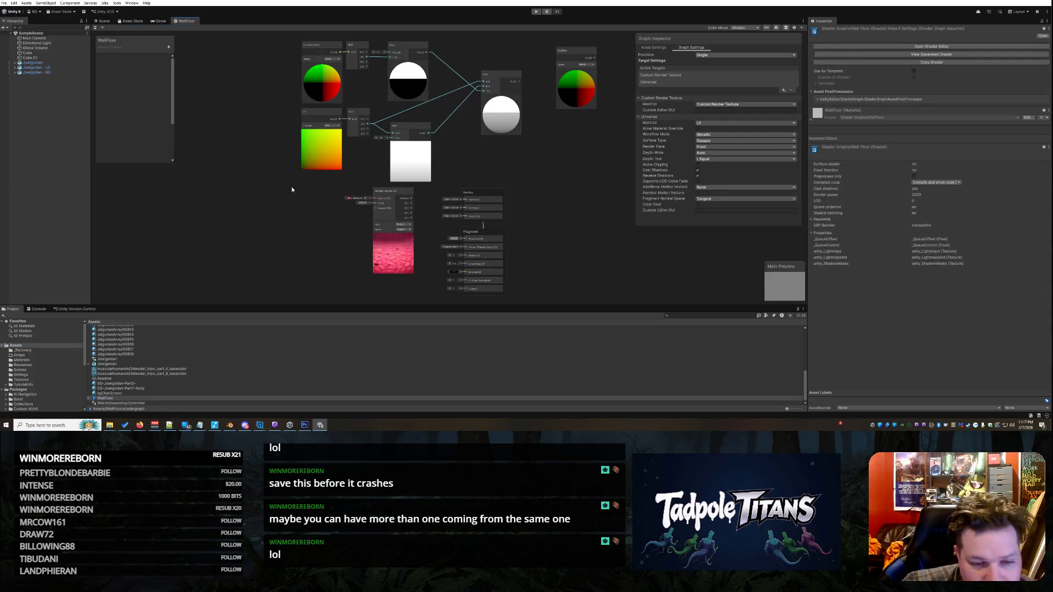
{"action": "scroll", "coordinate": [583, 149], "scroll_direction": "down", "scroll_amount": 2}
{"action": "scroll", "coordinate": [583, 149], "scroll_direction": "up", "scroll_amount": 3}
{"action": "right_click", "coordinate": [554, 178]}
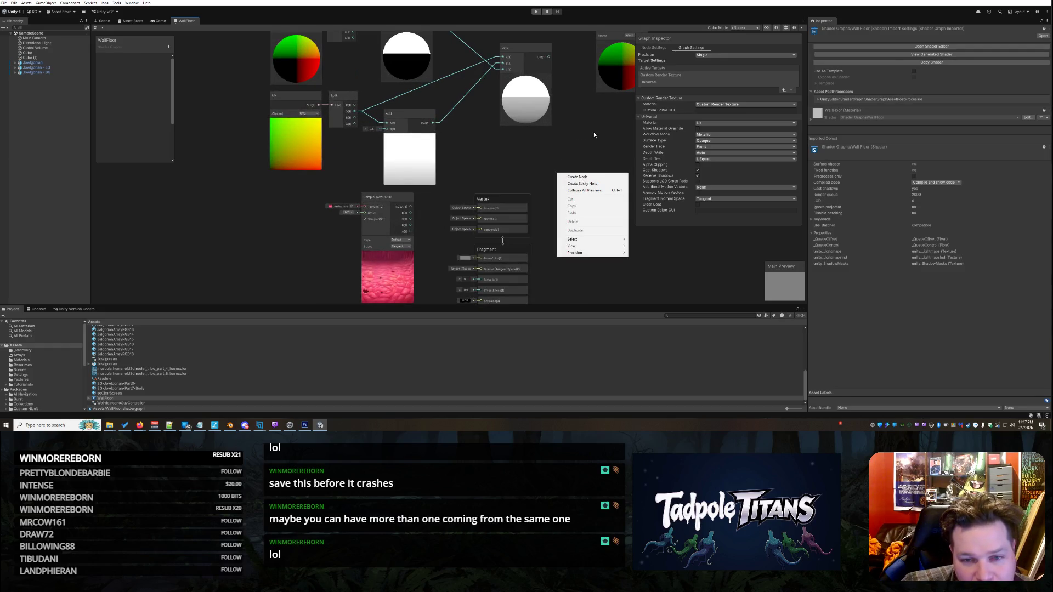
{"action": "left_click", "coordinate": [594, 132]}
{"action": "scroll", "coordinate": [594, 131], "scroll_direction": "down", "scroll_amount": 2}
{"action": "mouse_move", "coordinate": [613, 52]}
{"action": "left_mouse_down"}
{"action": "mouse_move", "coordinate": [261, 155]}
{"action": "mouse_move", "coordinate": [316, 194]}
{"action": "left_mouse_up"}
{"action": "scroll", "coordinate": [277, 200], "scroll_direction": "up", "scroll_amount": 3}
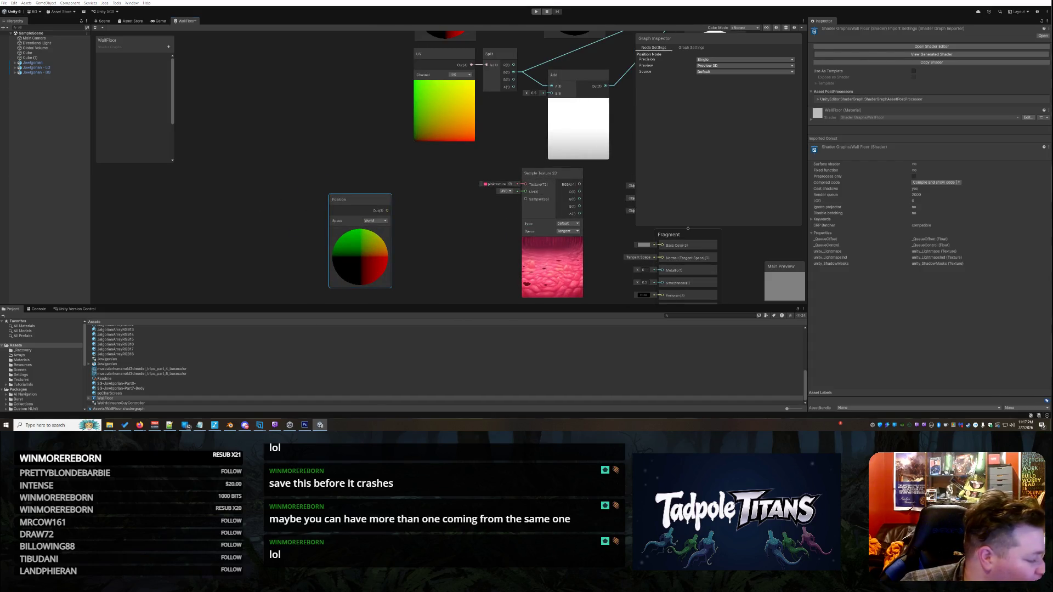
Step: Deselect the Position node and reposition the Lerp node in the graph
{"action": "key", "text": "alt+Tab"}
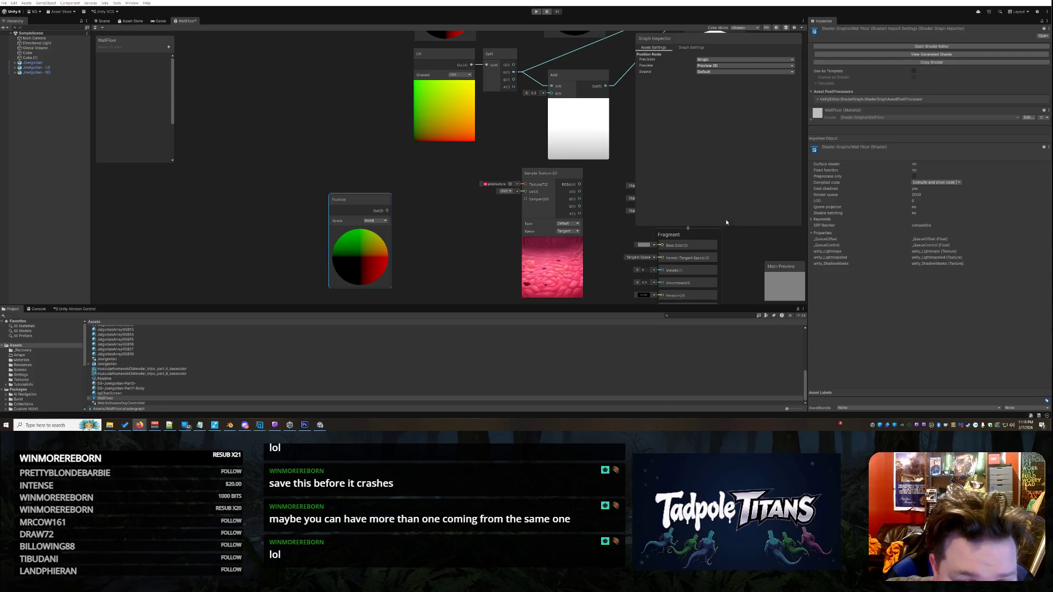
{"action": "scroll", "coordinate": [527, 94], "scroll_direction": "down", "scroll_amount": 3}
{"action": "left_click", "coordinate": [433, 118]}
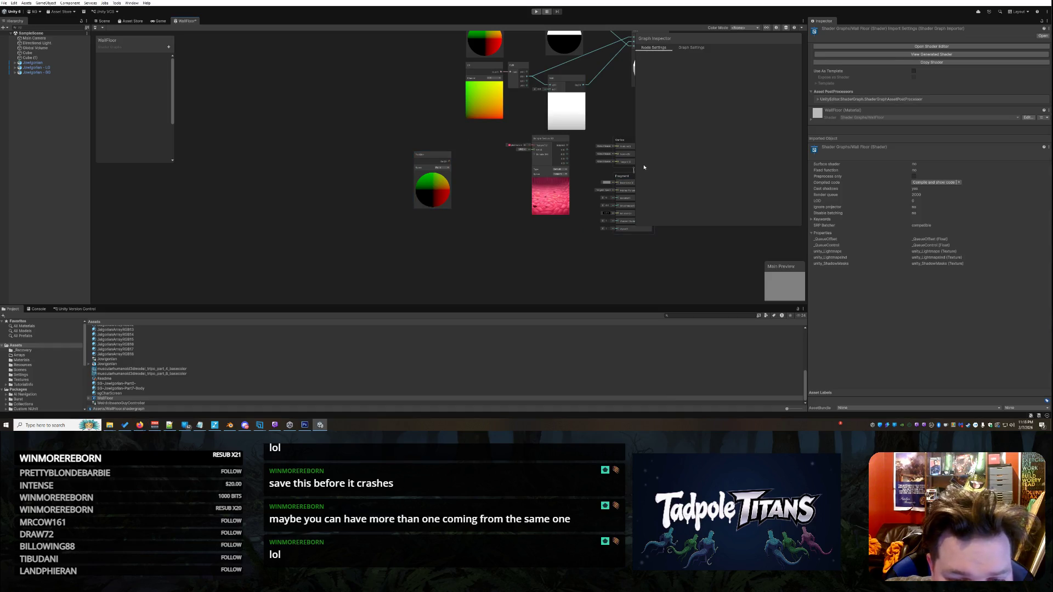
{"action": "scroll", "coordinate": [644, 129], "scroll_direction": "up", "scroll_amount": 3}
{"action": "scroll", "coordinate": [606, 123], "scroll_direction": "down", "scroll_amount": 6}
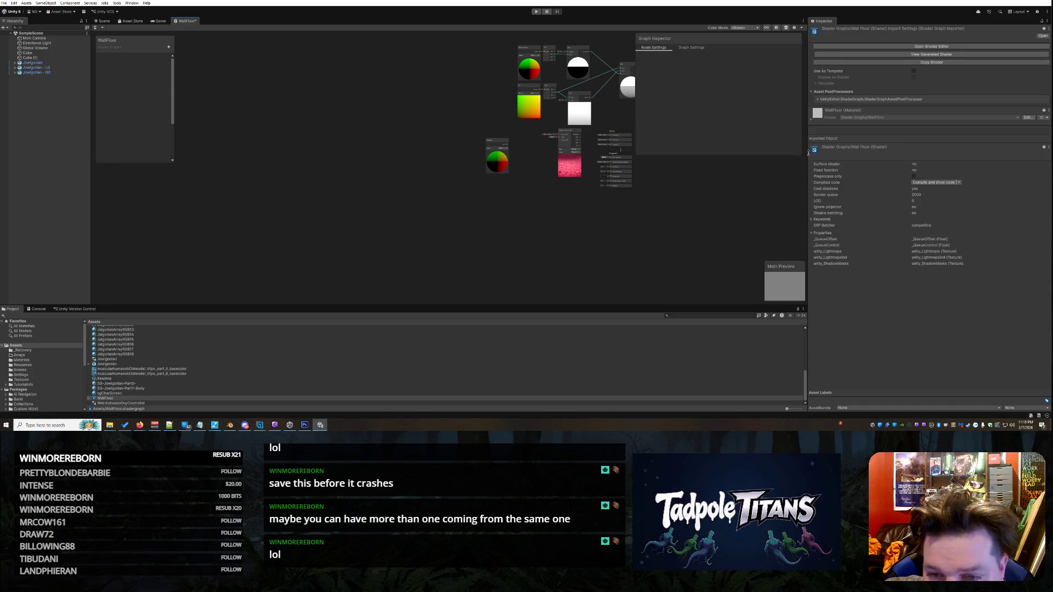
{"action": "scroll", "coordinate": [791, 162], "scroll_direction": "up", "scroll_amount": 3}
{"action": "scroll", "coordinate": [483, 75], "scroll_direction": "down", "scroll_amount": 2}
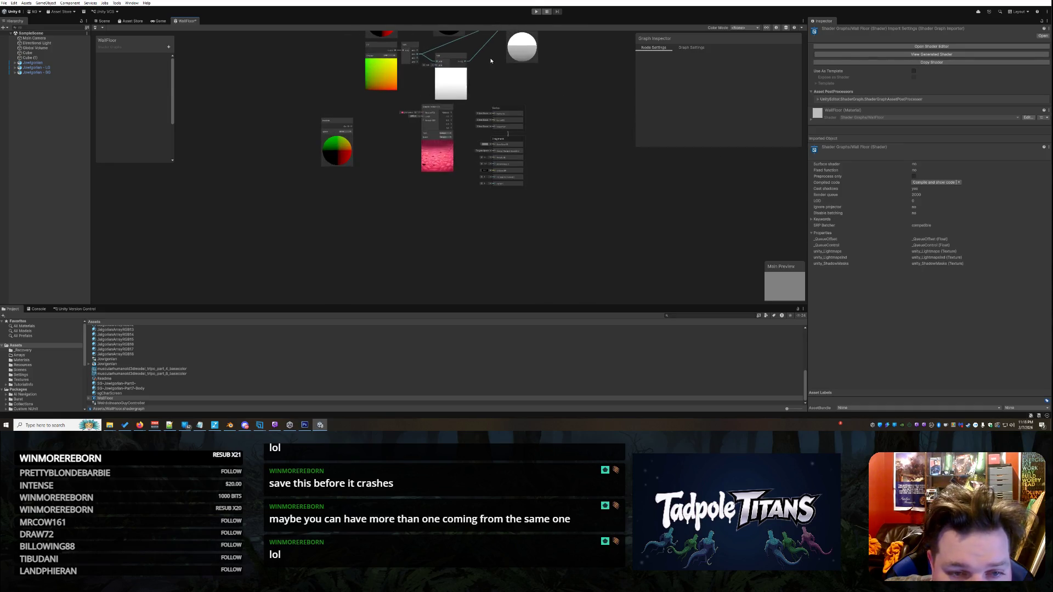
{"action": "left_click_drag", "start_coordinate": [519, 52], "coordinate": [508, 115]}
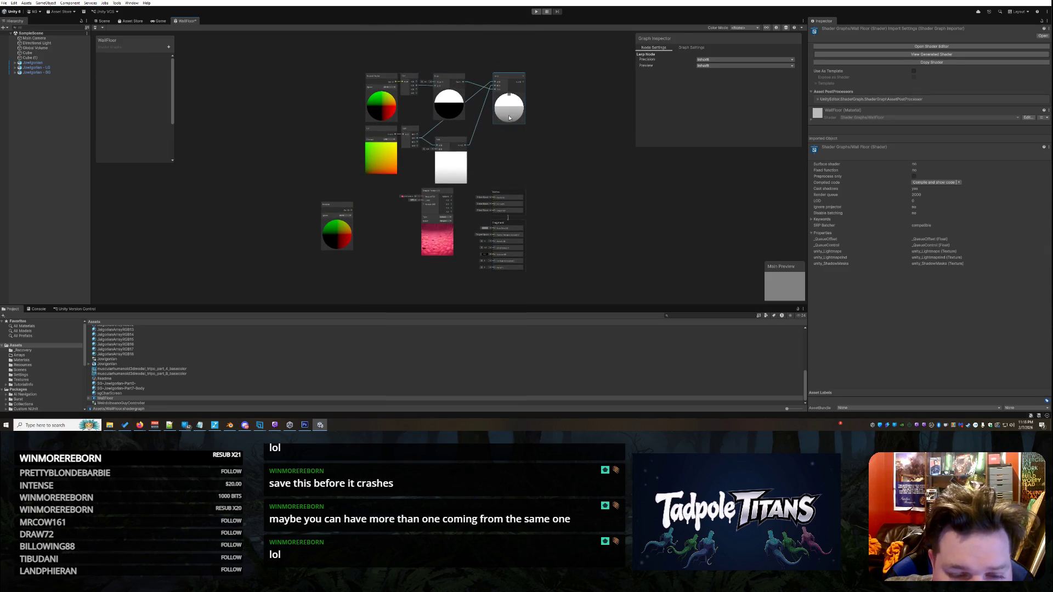
Step: Drag the Sample Texture 2D node up to the top left, beside the UV and Split nodes
{"action": "scroll", "coordinate": [509, 115], "scroll_direction": "up", "scroll_amount": 3}
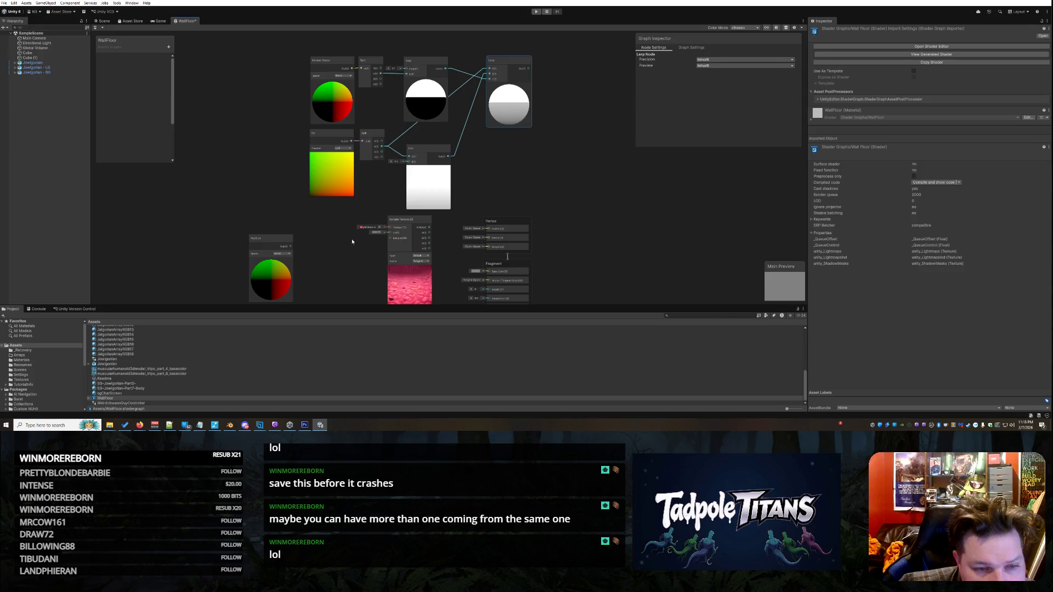
{"action": "left_click", "coordinate": [410, 221]}
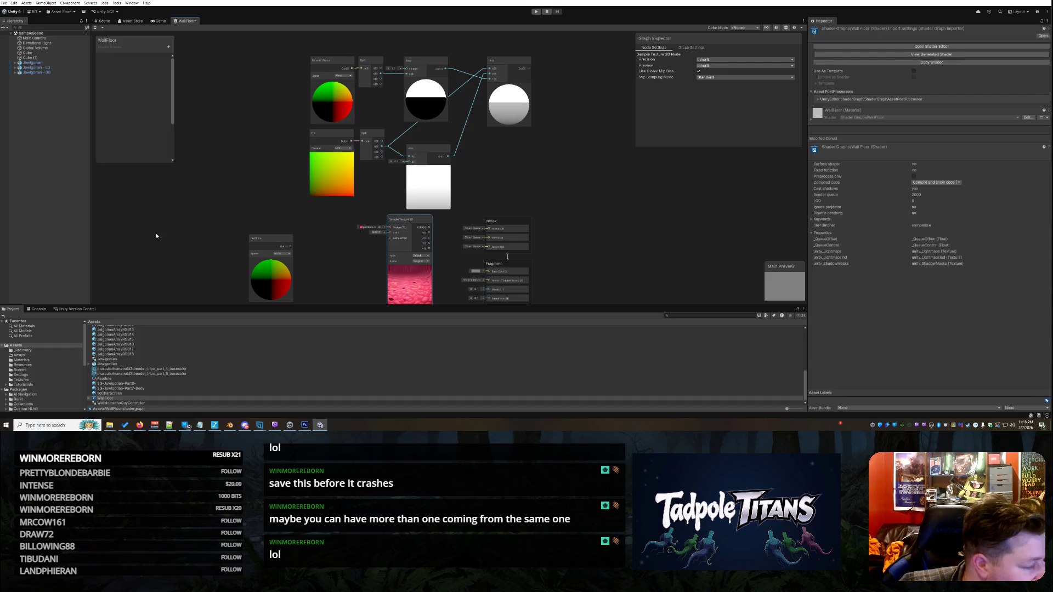
{"action": "left_click_drag", "start_coordinate": [395, 221], "coordinate": [237, 71]}
{"action": "scroll", "coordinate": [237, 71], "scroll_direction": "up", "scroll_amount": 1}
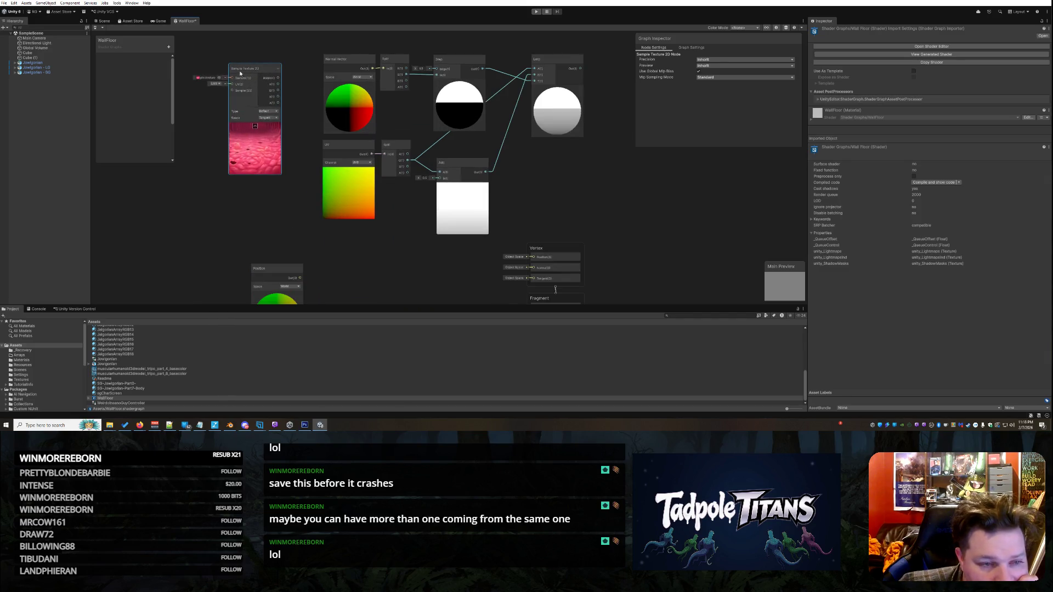
Step: Delete the Sample Texture 2D node and add a Triplanar node in its place
{"action": "left_click_drag", "start_coordinate": [277, 269], "coordinate": [262, 203]}
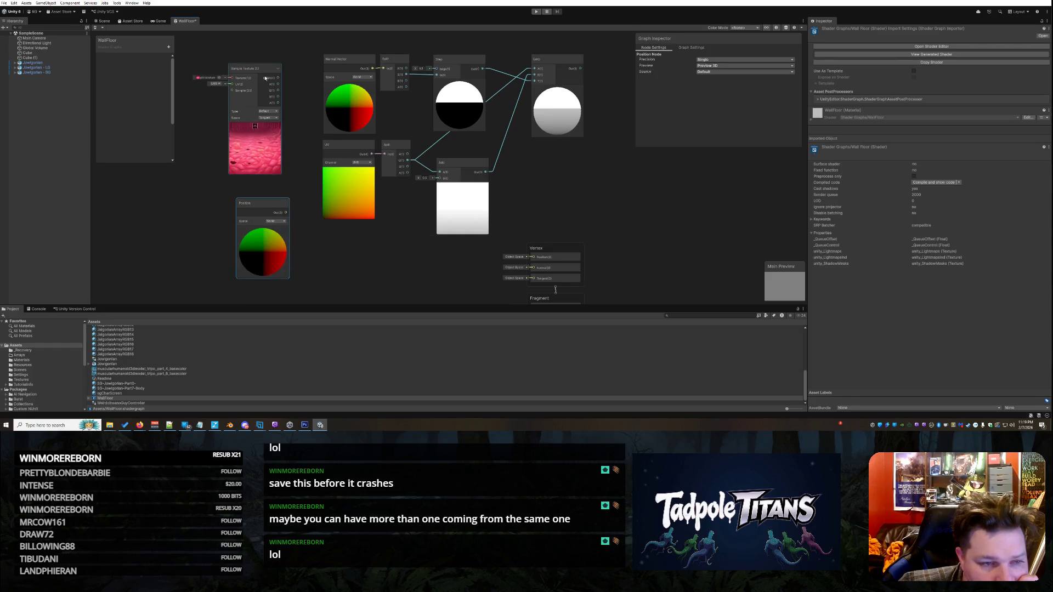
{"action": "right_click", "coordinate": [263, 70]}
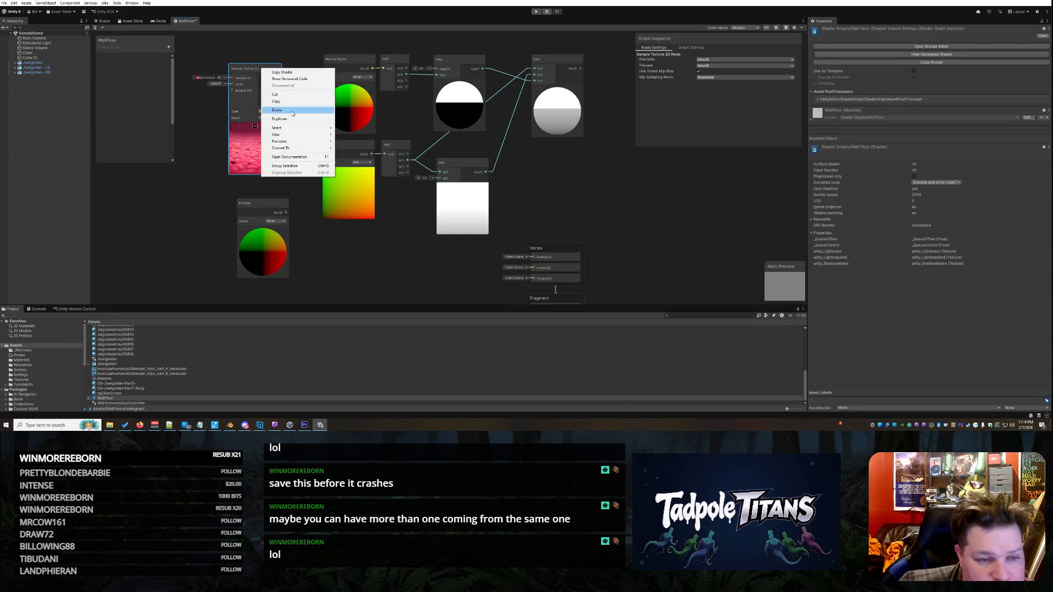
{"action": "left_click", "coordinate": [274, 110]}
{"action": "right_click", "coordinate": [243, 88]}
{"action": "left_click", "coordinate": [253, 92]}
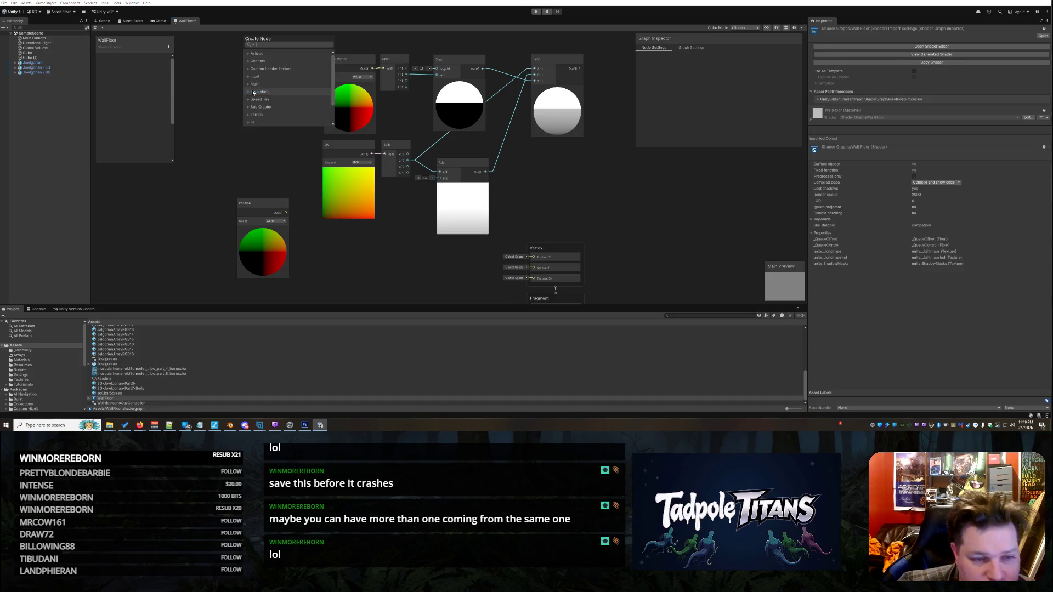
{"action": "type", "text": "tripl"}
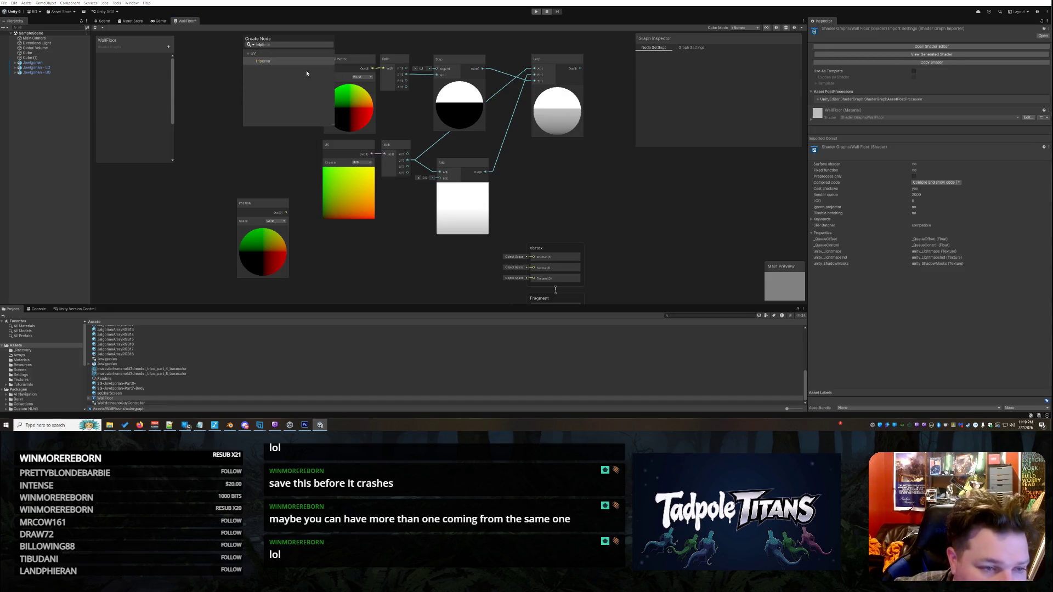
{"action": "left_click", "coordinate": [275, 61]}
Step: Assign pinktexture to the Triplanar node and feed it the Position node's output
{"action": "left_click_drag", "start_coordinate": [261, 92], "coordinate": [277, 69]}
{"action": "left_click", "coordinate": [244, 73]}
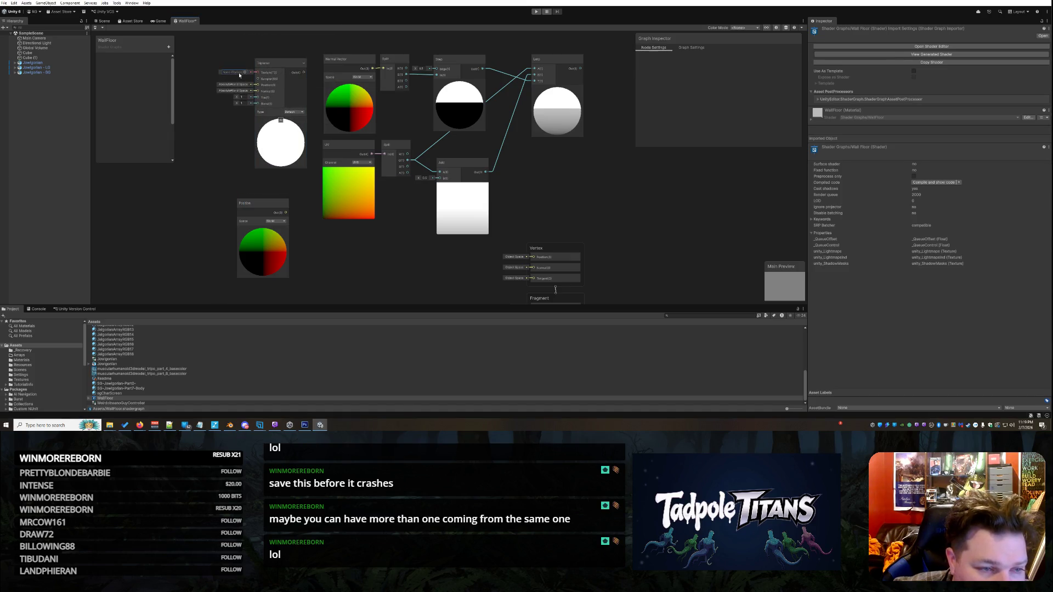
{"action": "left_click", "coordinate": [246, 73]}
{"action": "double_click", "coordinate": [408, 211]}
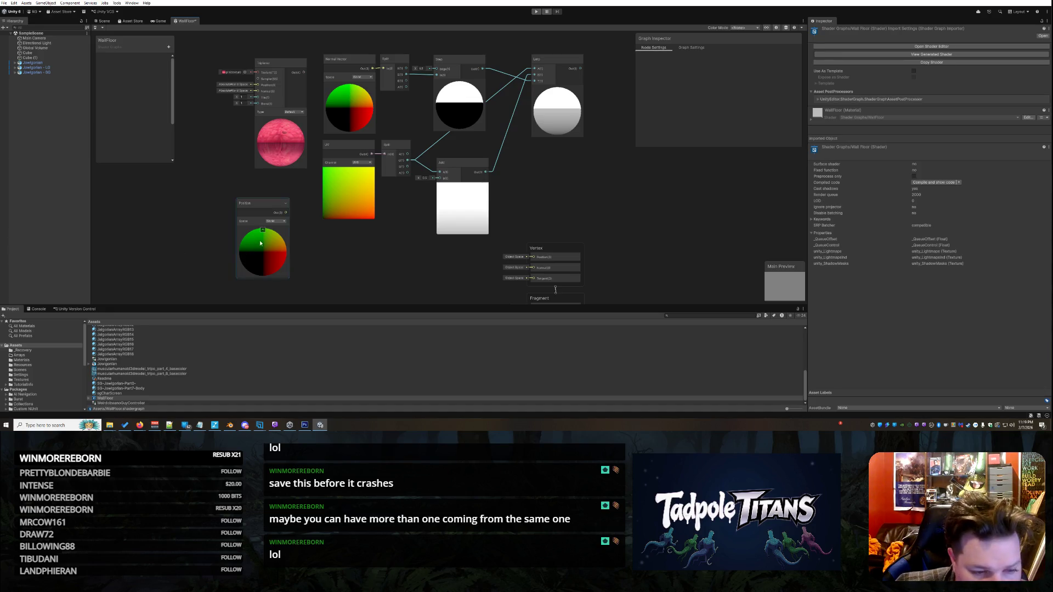
{"action": "mouse_move", "coordinate": [287, 214]}
{"action": "left_mouse_down"}
{"action": "mouse_move", "coordinate": [225, 129]}
{"action": "mouse_move", "coordinate": [258, 85]}
{"action": "left_mouse_up"}
{"action": "mouse_move", "coordinate": [253, 201]}
{"action": "left_mouse_down"}
{"action": "mouse_move", "coordinate": [193, 195]}
{"action": "mouse_move", "coordinate": [197, 182]}
{"action": "left_mouse_up"}
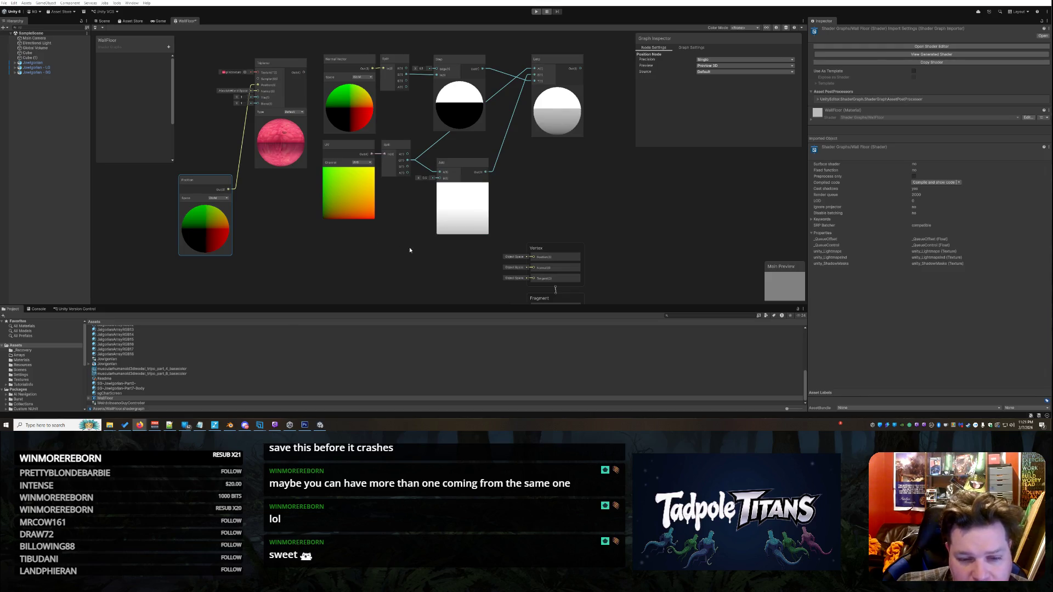
{"action": "left_click_drag", "start_coordinate": [572, 257], "coordinate": [586, 179]}
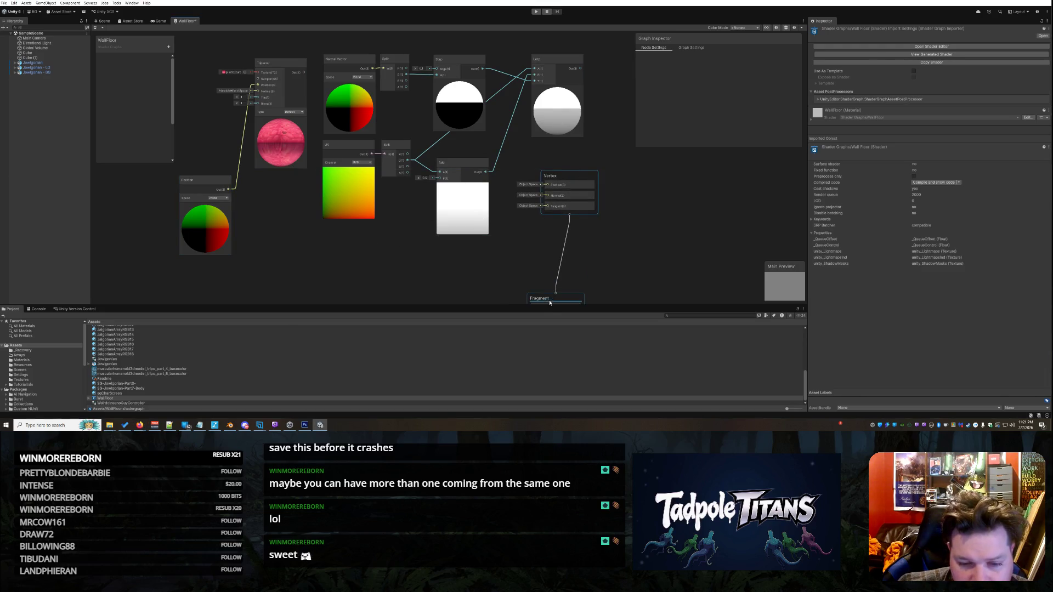
{"action": "left_click_drag", "start_coordinate": [565, 269], "coordinate": [567, 217]}
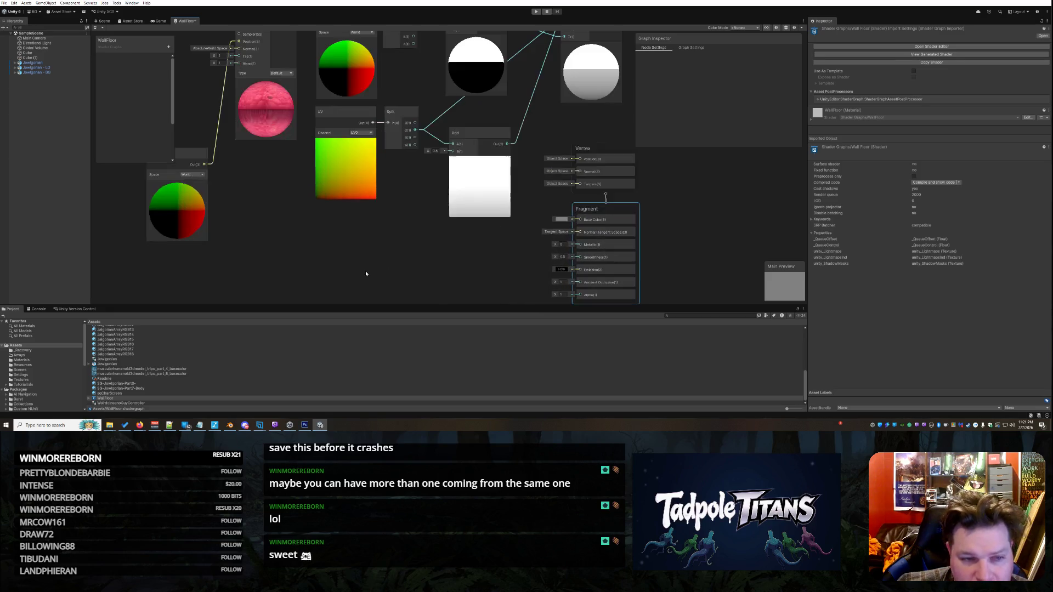
{"action": "scroll", "coordinate": [362, 274], "scroll_direction": "down", "scroll_amount": 1}
{"action": "right_click", "coordinate": [309, 257]}
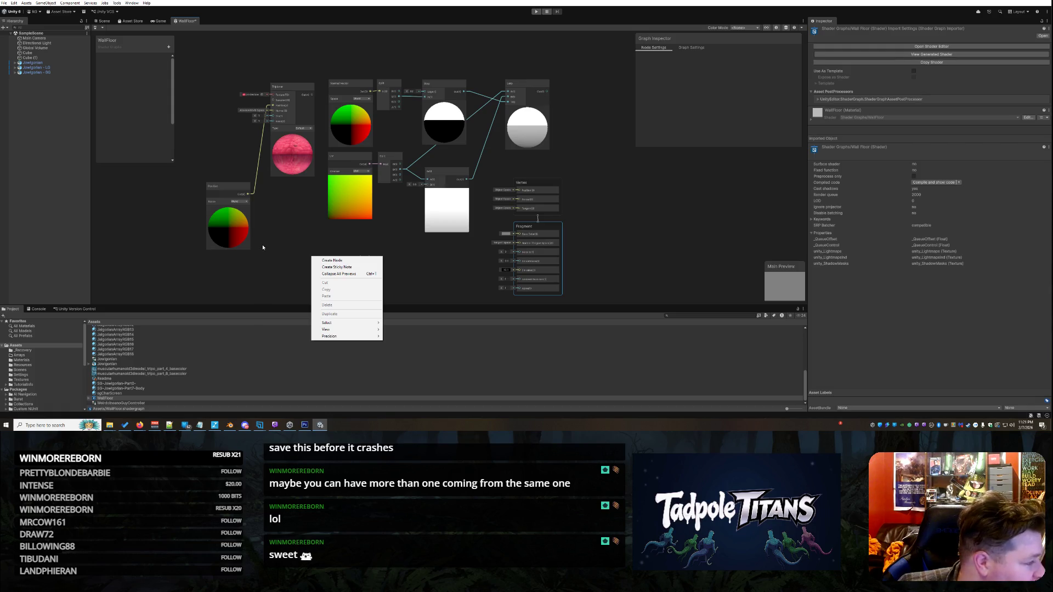
{"action": "left_click", "coordinate": [288, 241]}
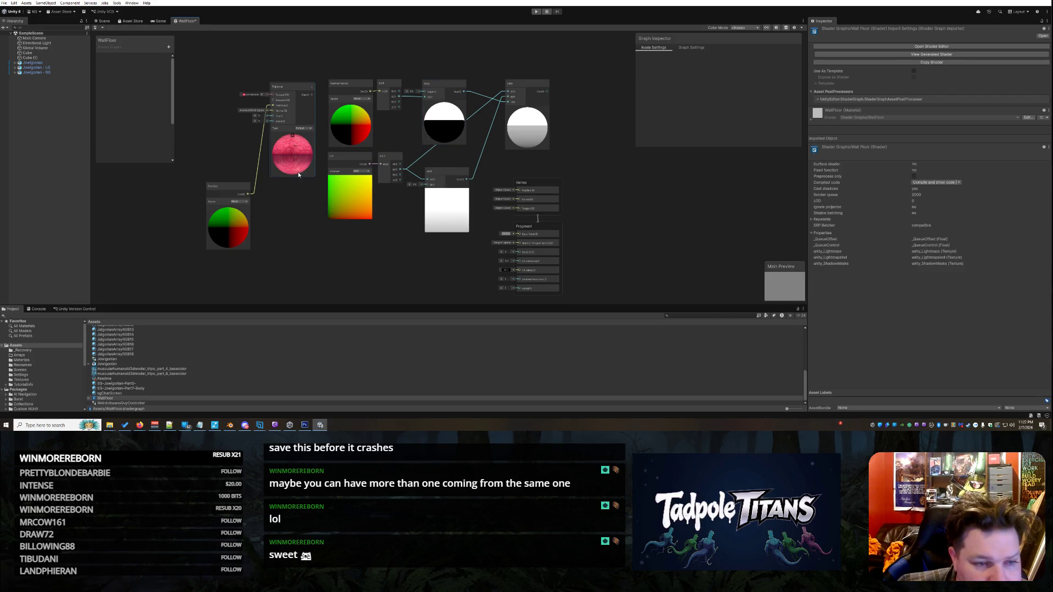
{"action": "mouse_move", "coordinate": [554, 94]}
{"action": "left_mouse_down"}
{"action": "mouse_move", "coordinate": [439, 39]}
{"action": "mouse_move", "coordinate": [273, 159]}
{"action": "mouse_move", "coordinate": [562, 152]}
{"action": "left_mouse_up"}
{"action": "key", "text": "Escape"}
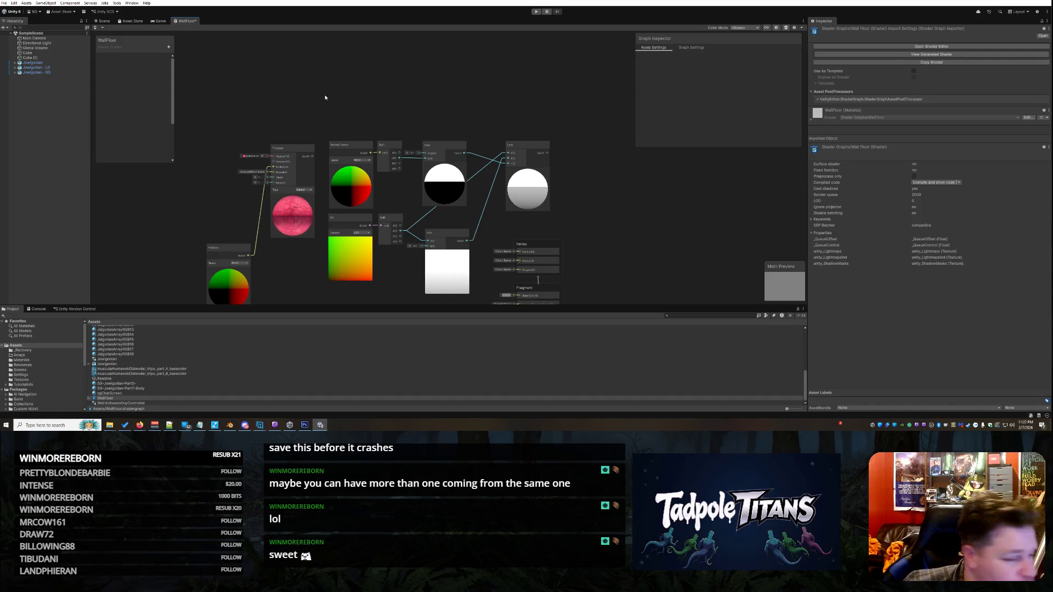
{"action": "right_click", "coordinate": [266, 104]}
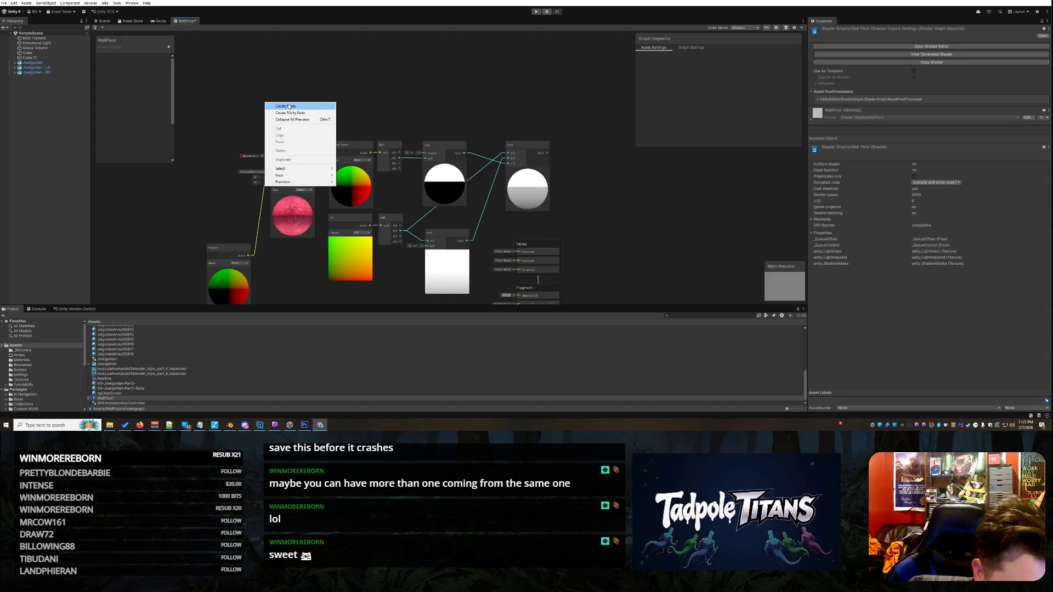
{"action": "left_click", "coordinate": [286, 108]}
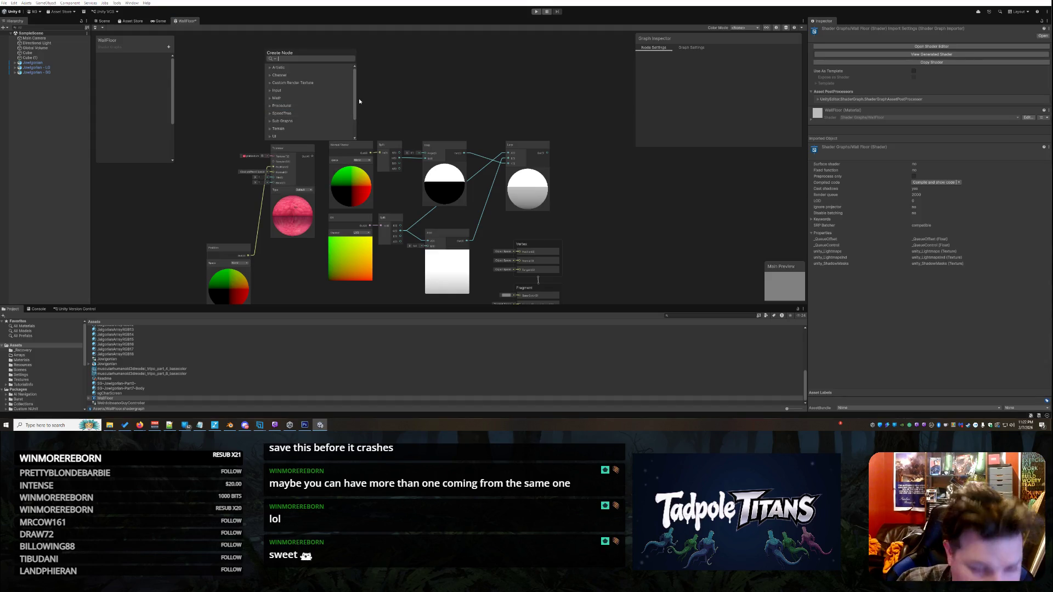
{"action": "type", "text": "sample tex"}
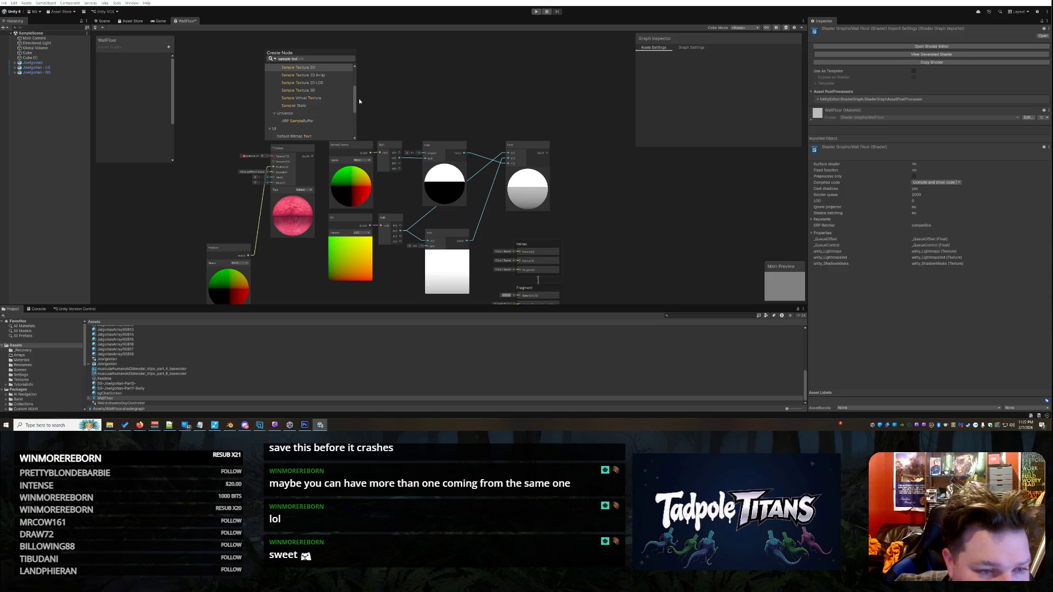
{"action": "mouse_move", "coordinate": [356, 113]}
{"action": "left_mouse_down"}
{"action": "mouse_move", "coordinate": [354, 98]}
{"action": "mouse_move", "coordinate": [355, 141]}
{"action": "mouse_move", "coordinate": [354, 97]}
{"action": "left_mouse_up"}
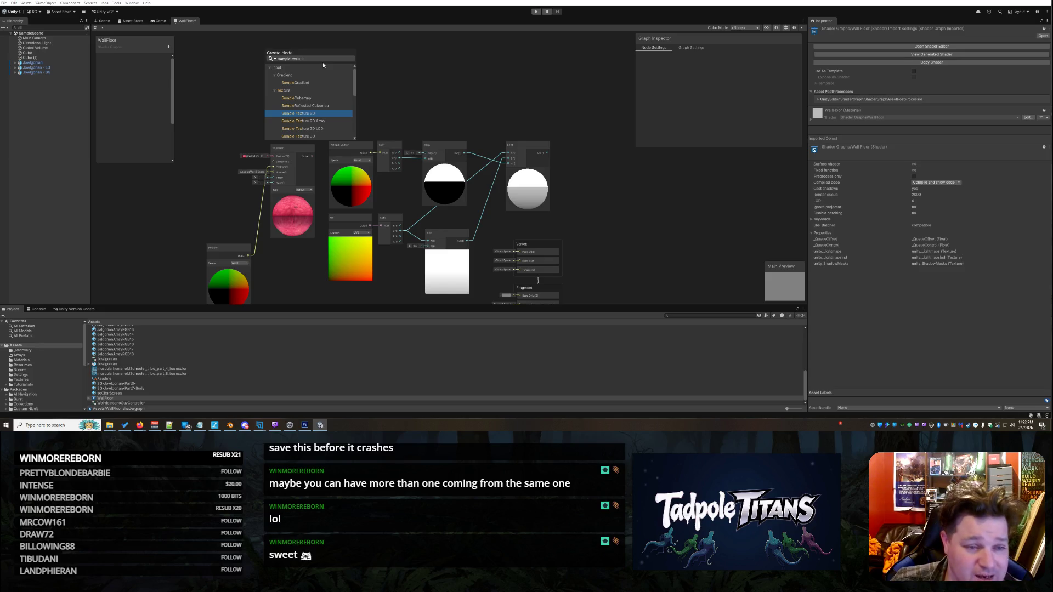
{"action": "left_click_drag", "start_coordinate": [297, 58], "coordinate": [241, 58]}
{"action": "type", "text": "2d"}
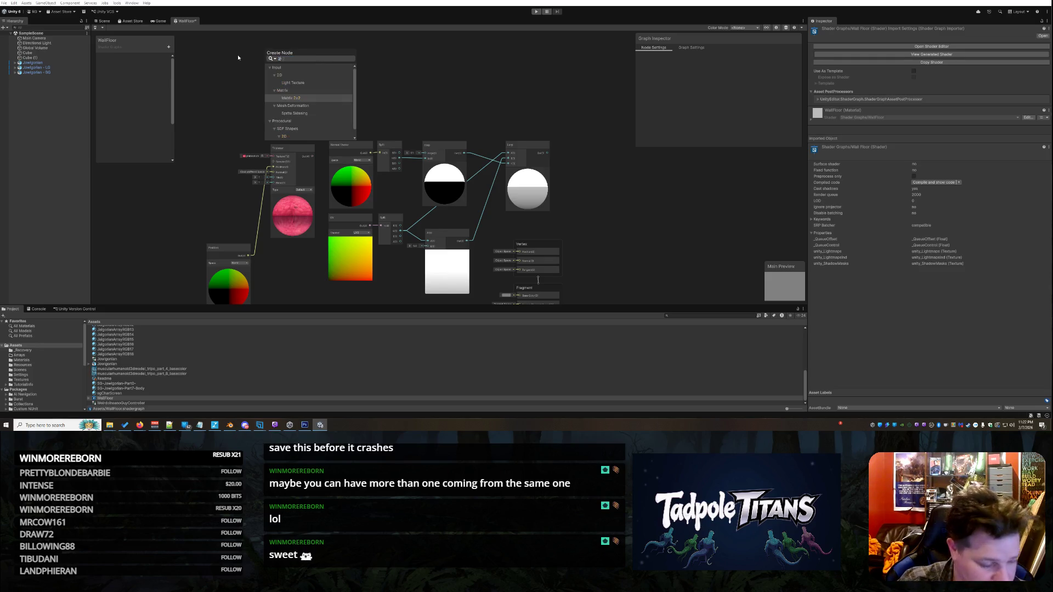
{"action": "type", "text": " uv"}
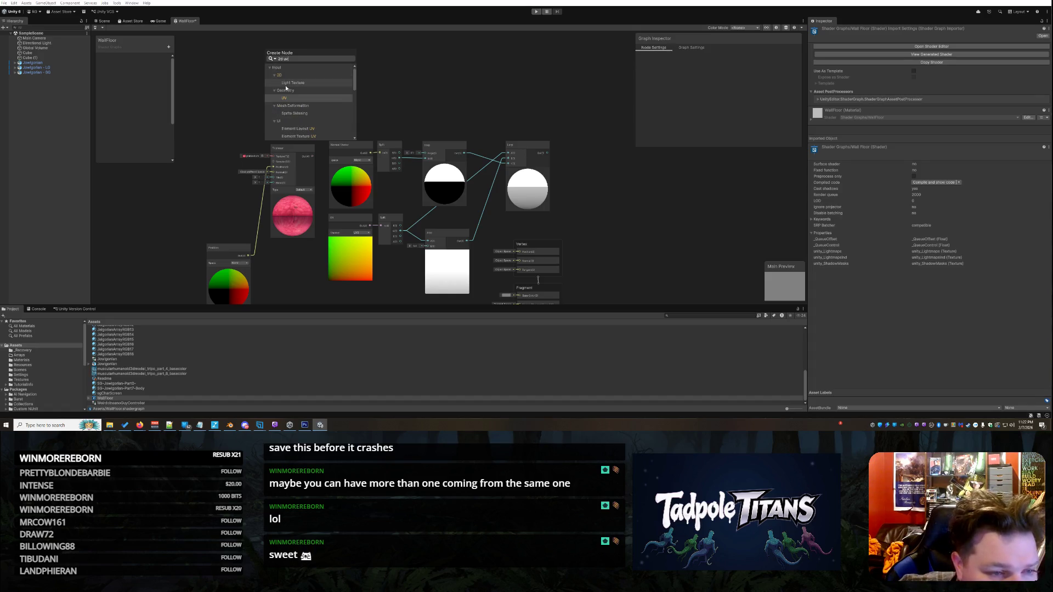
{"action": "scroll", "coordinate": [304, 110], "scroll_direction": "down", "scroll_amount": 10}
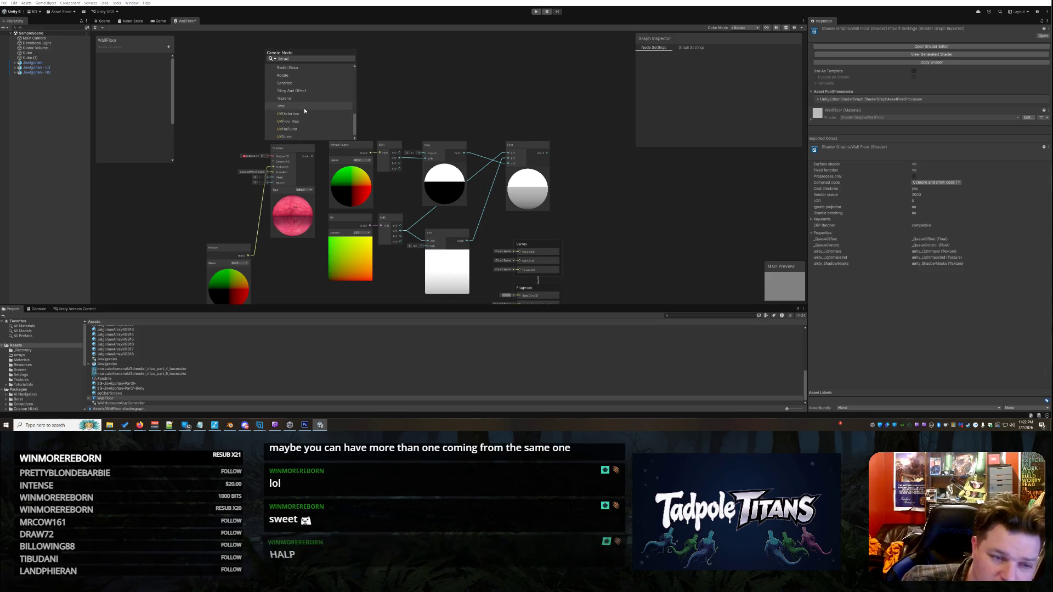
{"action": "scroll", "coordinate": [305, 110], "scroll_direction": "up", "scroll_amount": 10}
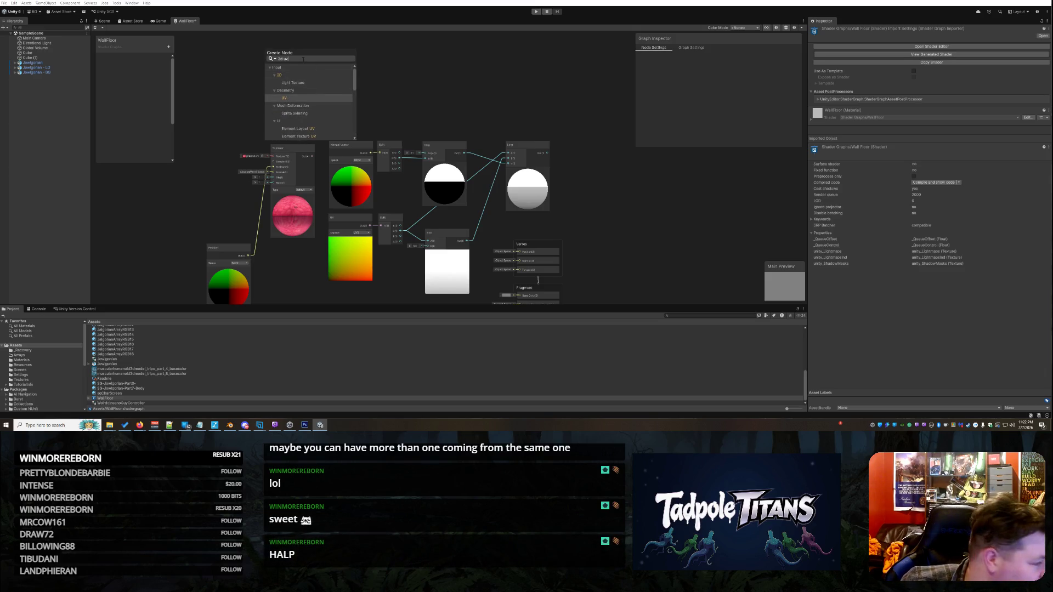
{"action": "key", "text": "alt+Tab"}
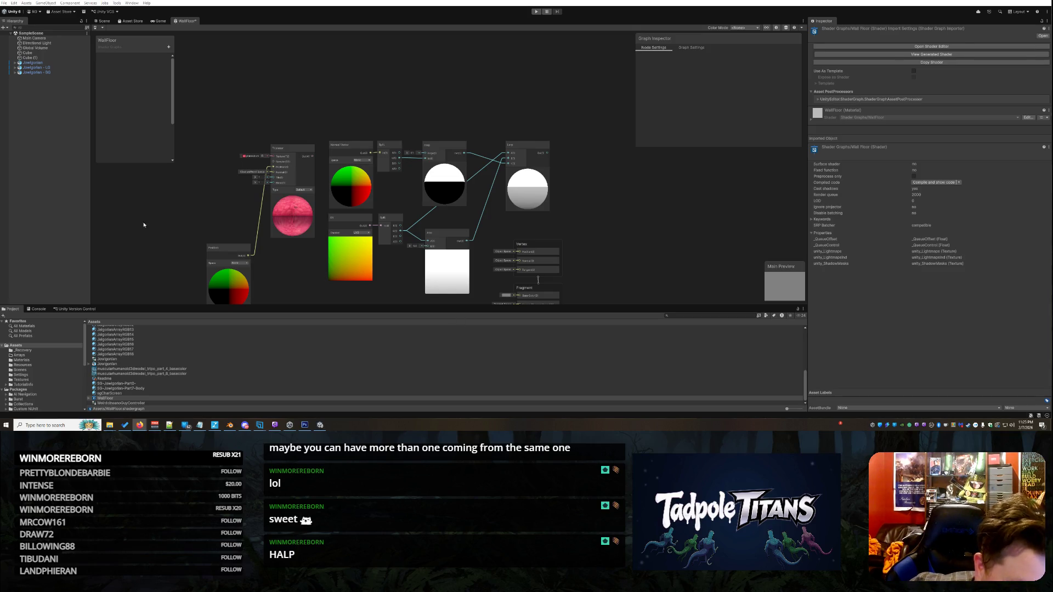
Step: Delete the Position-to-Triplanar connection, then delete the Triplanar and Position nodes
{"action": "right_click", "coordinate": [258, 226]}
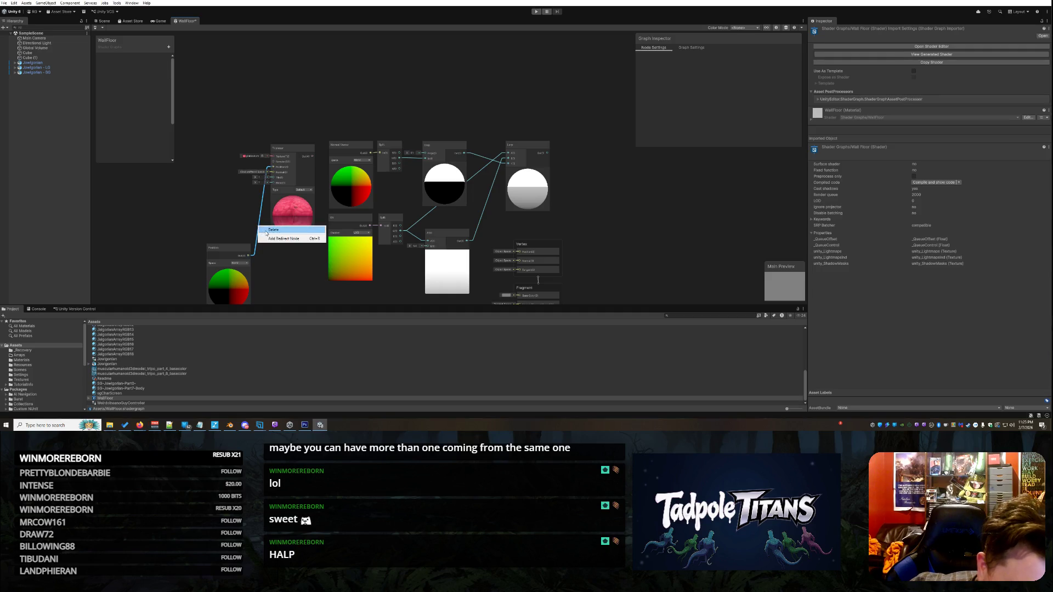
{"action": "left_click", "coordinate": [267, 230]}
{"action": "left_click_drag", "start_coordinate": [229, 248], "coordinate": [224, 74]}
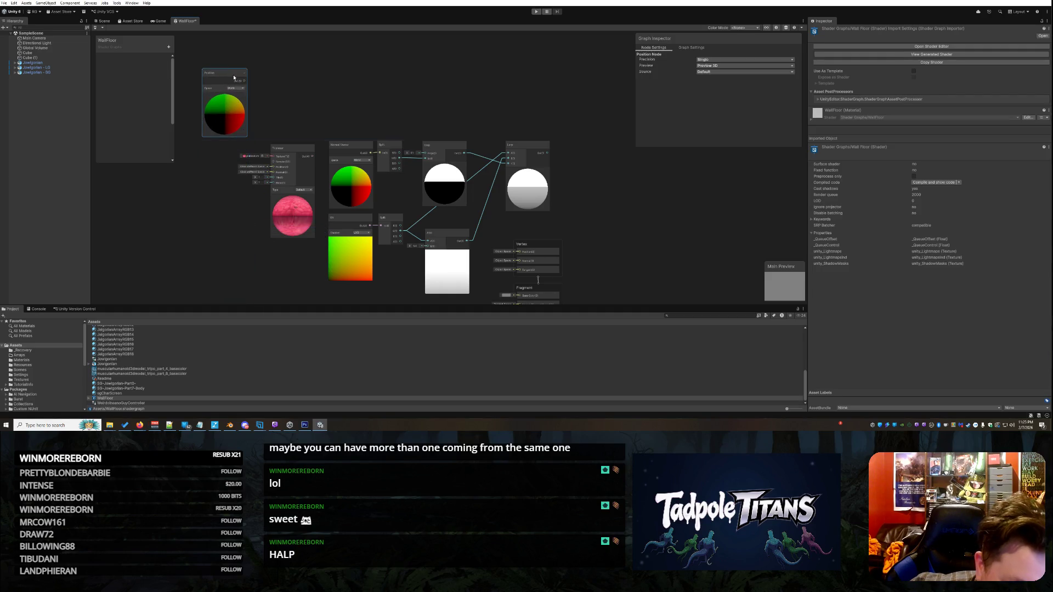
{"action": "left_click_drag", "start_coordinate": [286, 148], "coordinate": [274, 82]}
{"action": "right_click", "coordinate": [274, 83]}
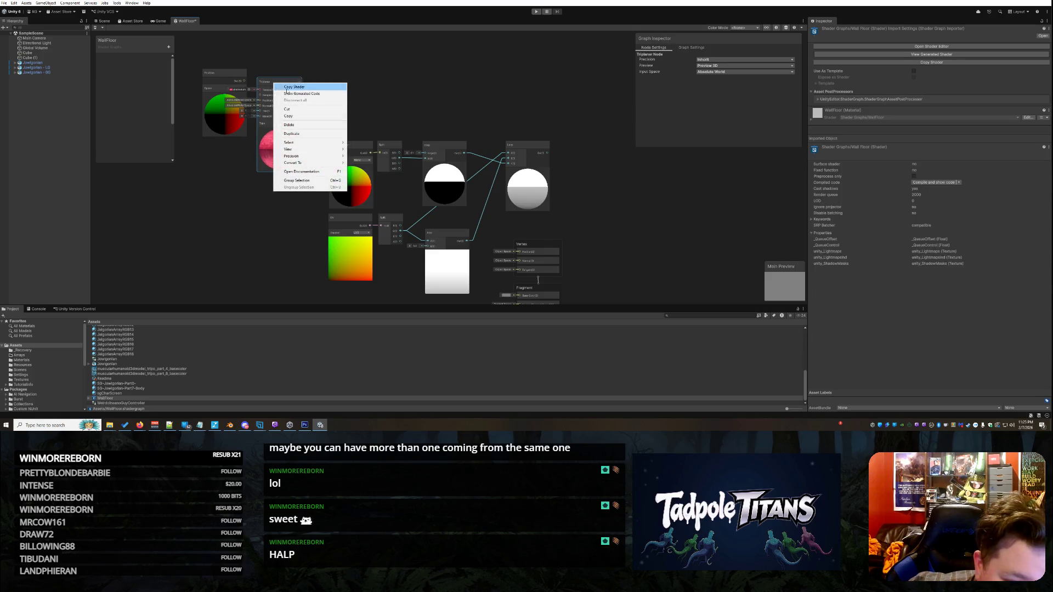
{"action": "left_click", "coordinate": [295, 124]}
{"action": "right_click", "coordinate": [225, 72]}
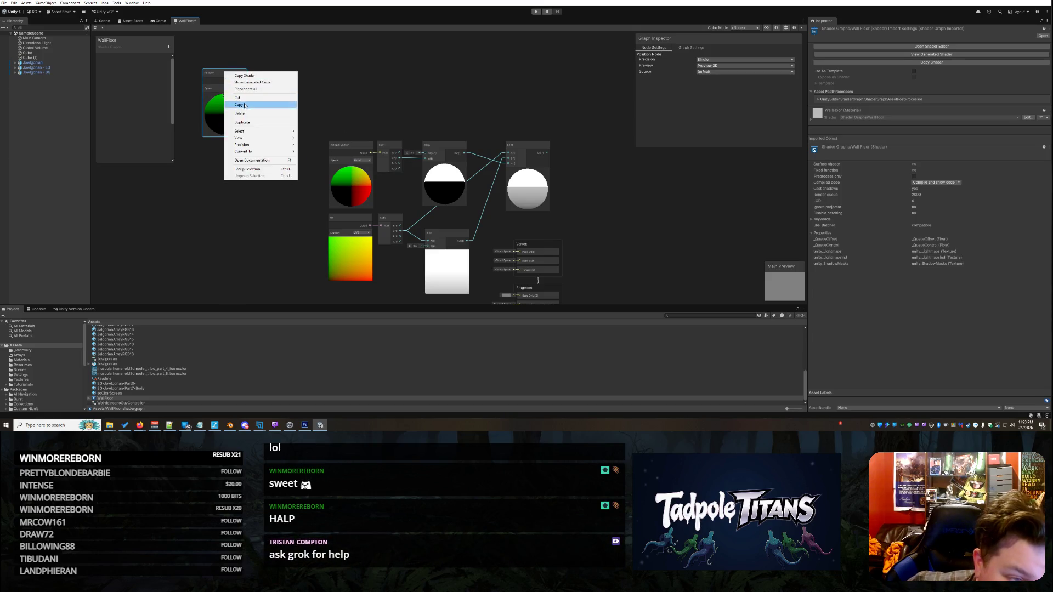
{"action": "left_click", "coordinate": [246, 114]}
Step: Move the Vertex block up and the Fragment block up beneath it
{"action": "scroll", "coordinate": [612, 209], "scroll_direction": "down", "scroll_amount": 2}
{"action": "scroll", "coordinate": [613, 208], "scroll_direction": "up", "scroll_amount": 2}
{"action": "scroll", "coordinate": [610, 209], "scroll_direction": "down", "scroll_amount": 2}
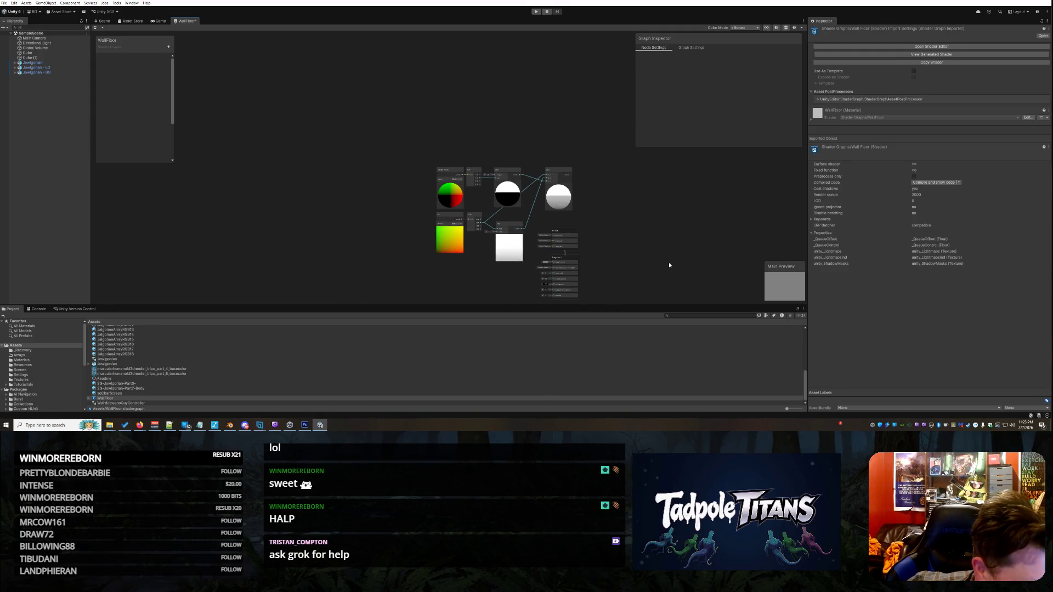
{"action": "scroll", "coordinate": [669, 262], "scroll_direction": "up", "scroll_amount": 3}
{"action": "scroll", "coordinate": [513, 184], "scroll_direction": "down", "scroll_amount": 1}
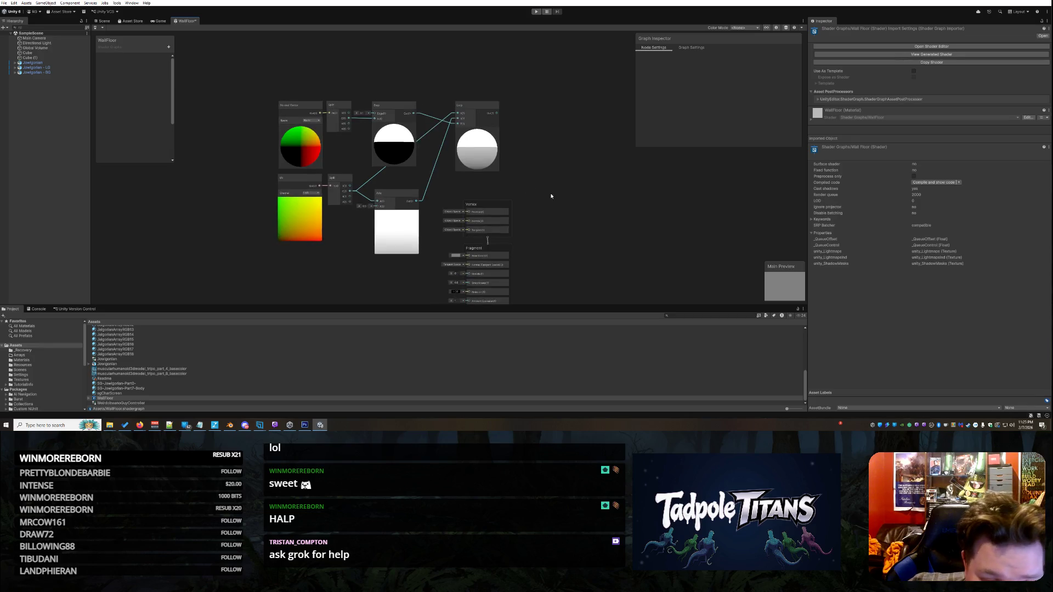
{"action": "left_click_drag", "start_coordinate": [475, 210], "coordinate": [479, 184]}
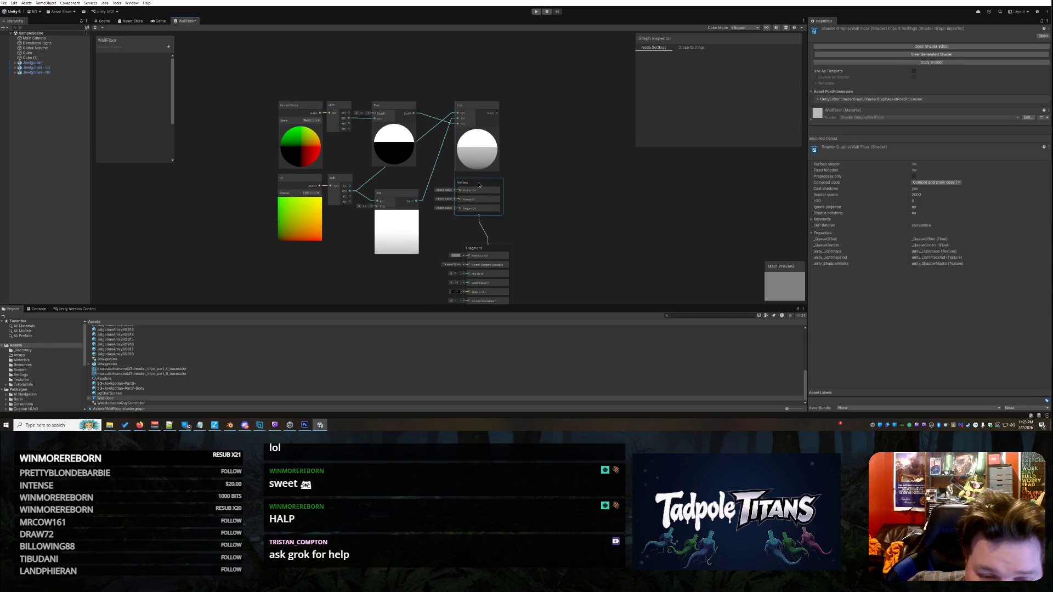
{"action": "left_click_drag", "start_coordinate": [496, 248], "coordinate": [488, 227]}
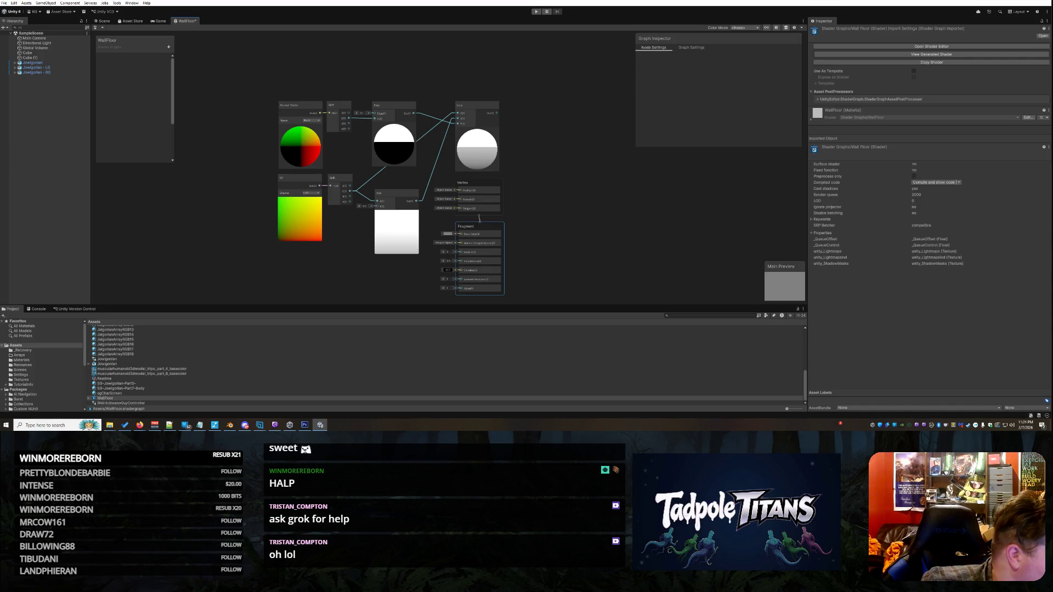
Step: Bring up the graph's context menu and dismiss it without adding anything
{"action": "right_click", "coordinate": [220, 214]}
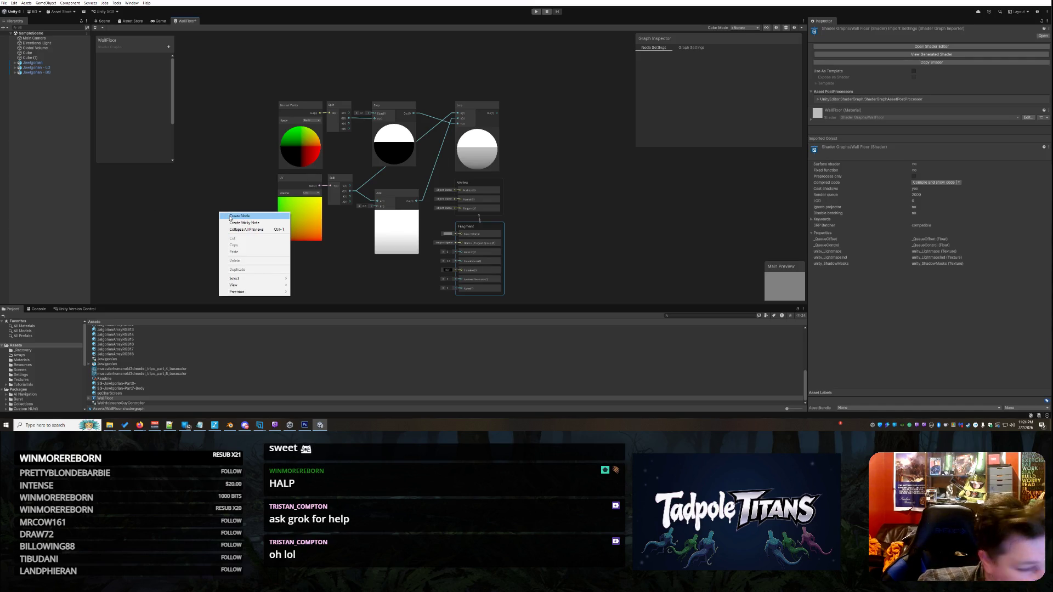
{"action": "key", "text": "Escape"}
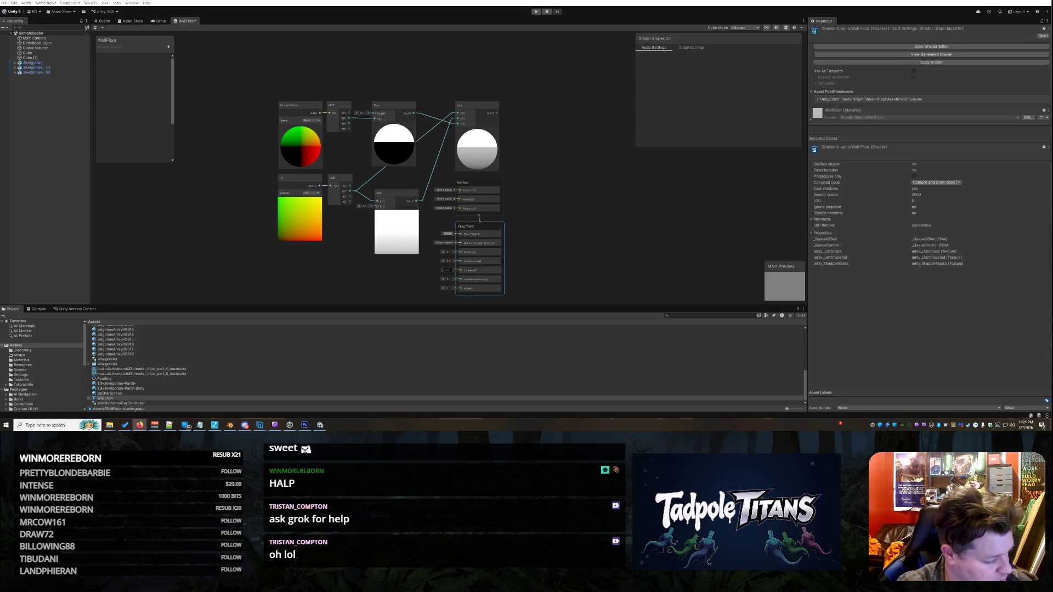
{"action": "right_click", "coordinate": [579, 143]}
{"action": "left_click", "coordinate": [606, 141]}
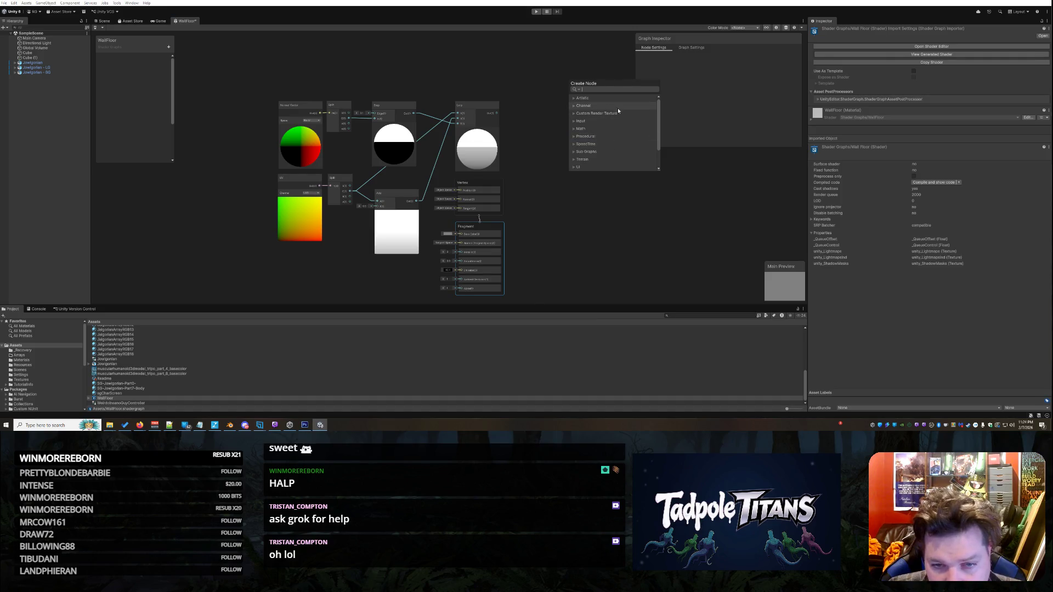
{"action": "type", "text": "sample texture"}
{"action": "scroll", "coordinate": [625, 114], "scroll_direction": "down", "scroll_amount": 2}
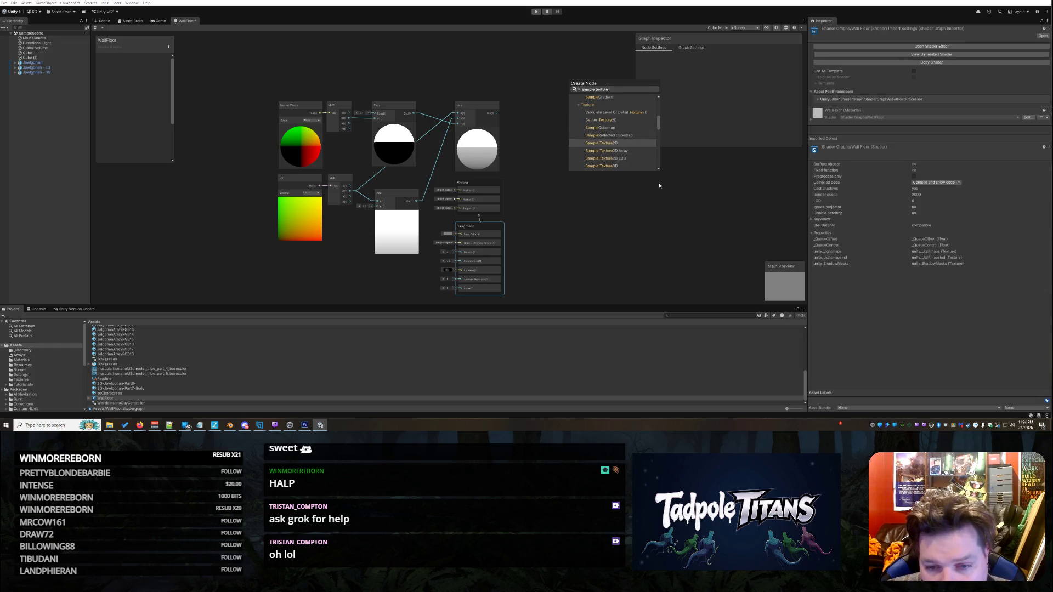
{"action": "mouse_move", "coordinate": [658, 170]}
{"action": "left_mouse_down"}
{"action": "mouse_move", "coordinate": [661, 262]}
{"action": "mouse_move", "coordinate": [662, 233]}
{"action": "left_mouse_up"}
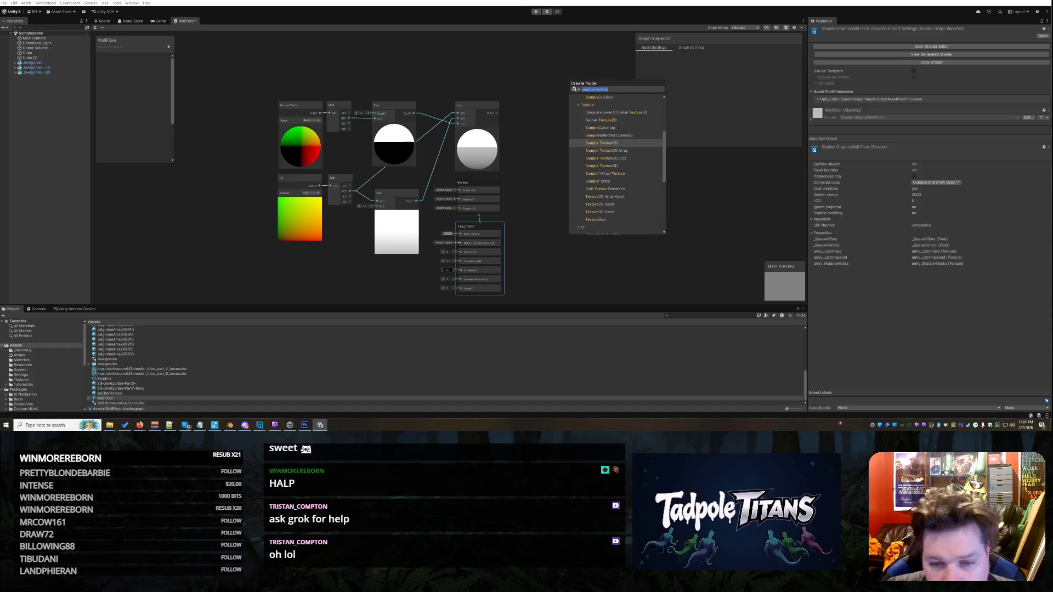
{"action": "left_click", "coordinate": [140, 426]}
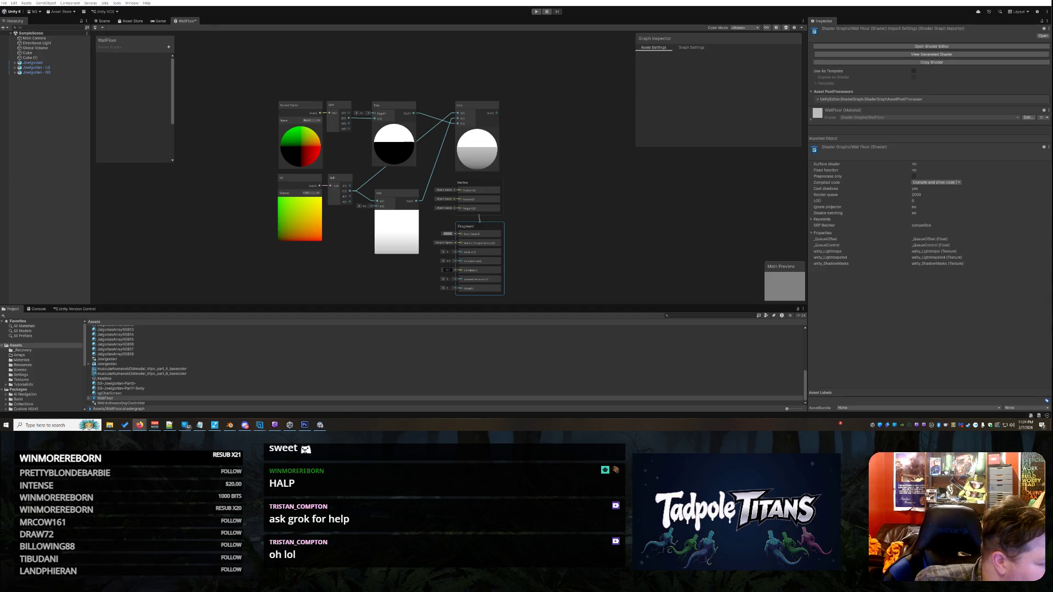
Step: Add a Sample Texture 2D node via '2d sampl' search and assign the pink texture
{"action": "right_click", "coordinate": [599, 192]}
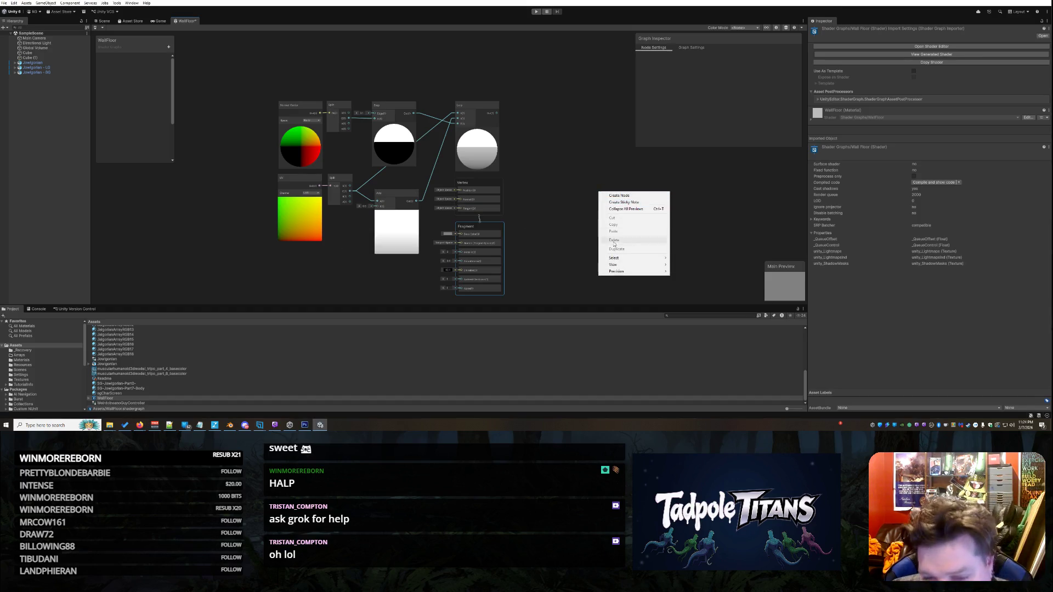
{"action": "left_click", "coordinate": [631, 196]}
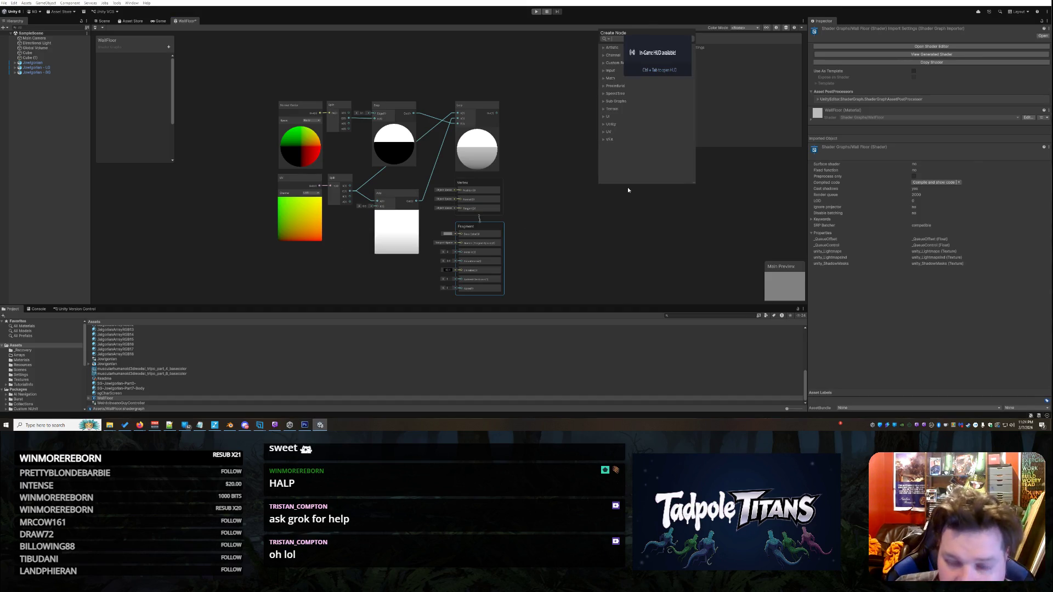
{"action": "type", "text": "2d sampl"}
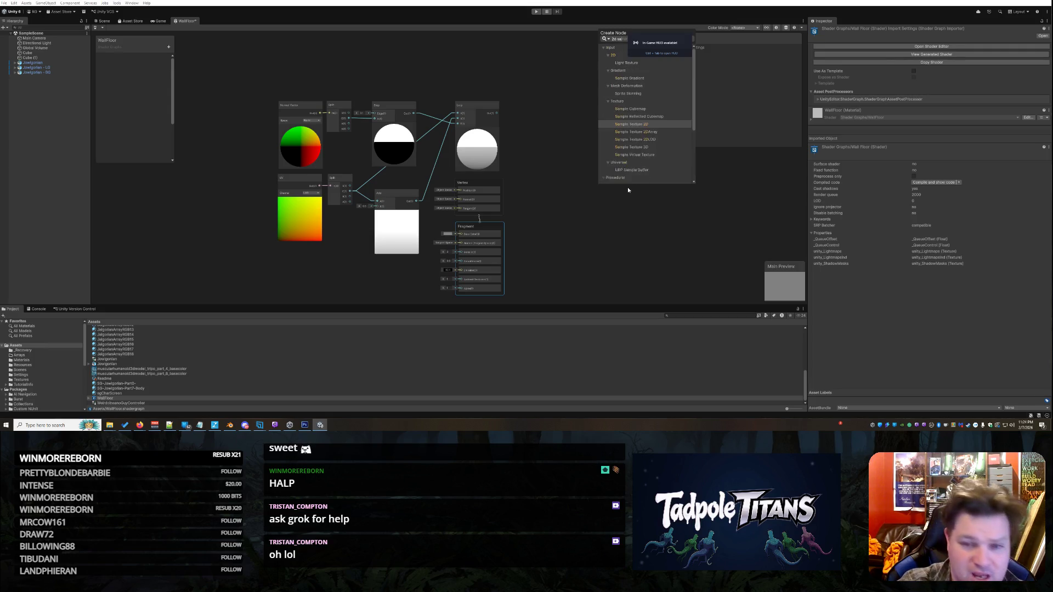
{"action": "left_click", "coordinate": [640, 125]}
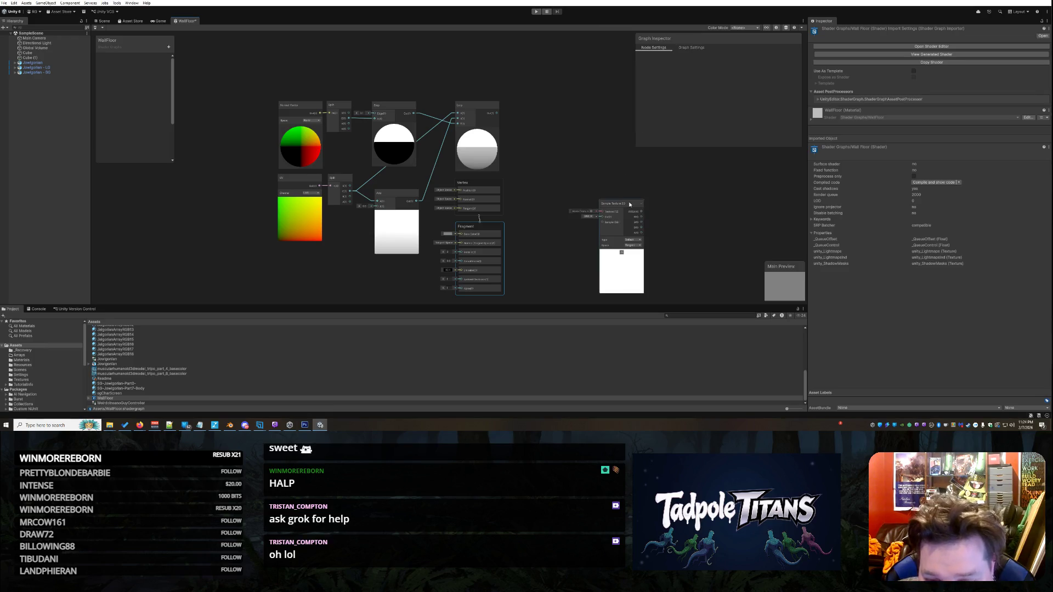
{"action": "left_click_drag", "start_coordinate": [625, 206], "coordinate": [564, 108]}
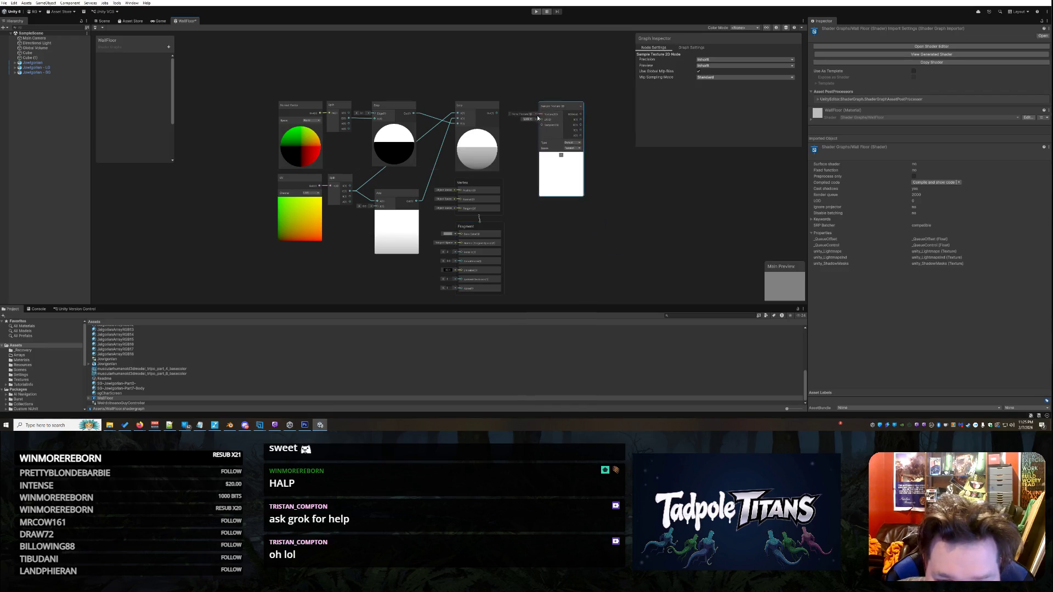
{"action": "left_click", "coordinate": [529, 113]}
{"action": "double_click", "coordinate": [705, 257]}
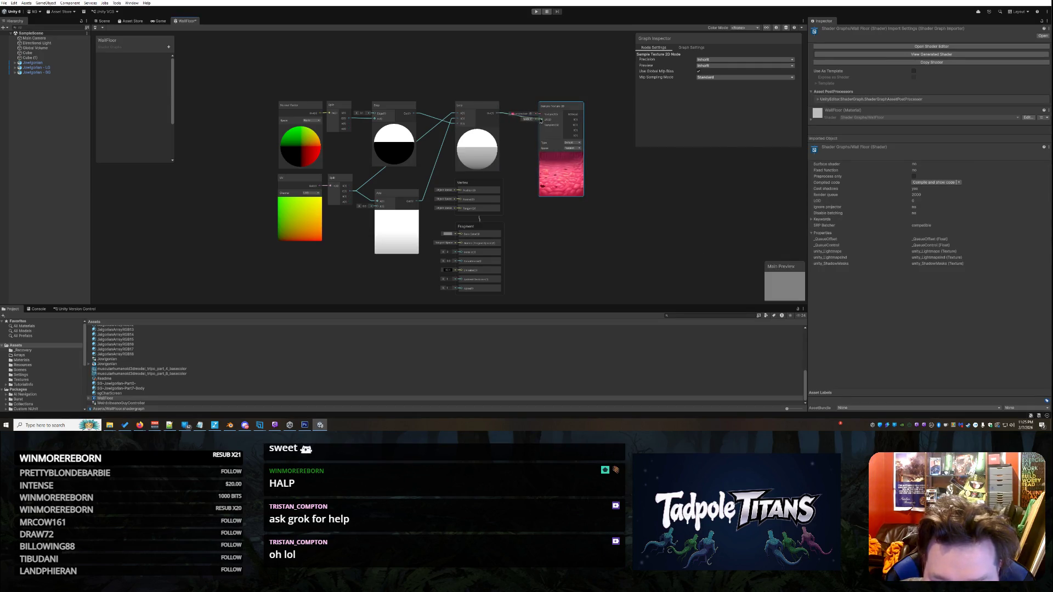
Step: Wire the texture node's RGBA output into Fragment Base Color
{"action": "left_click_drag", "start_coordinate": [558, 108], "coordinate": [552, 97]}
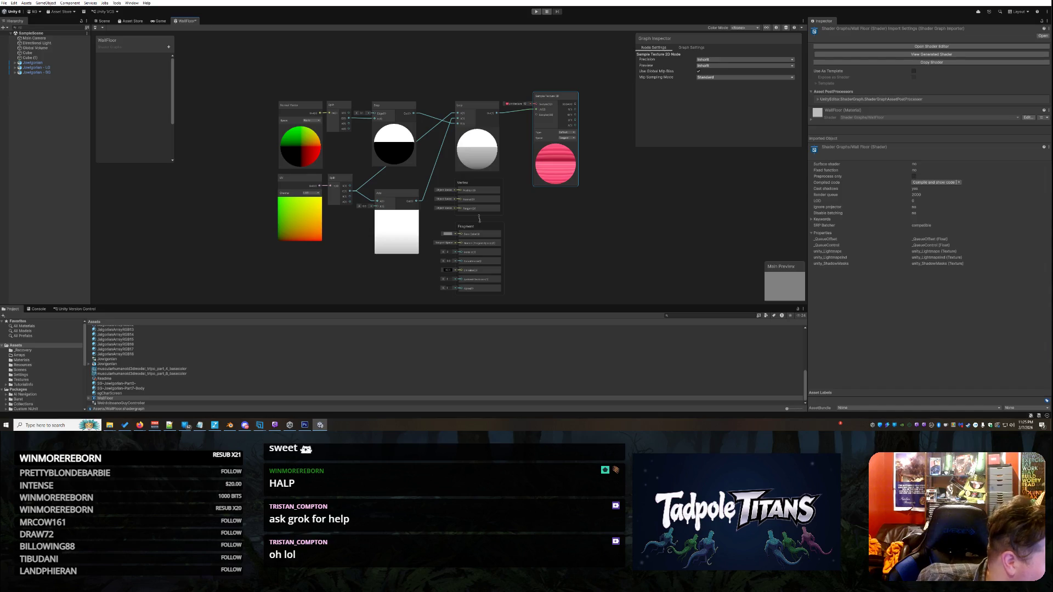
{"action": "left_click_drag", "start_coordinate": [576, 104], "coordinate": [461, 234]}
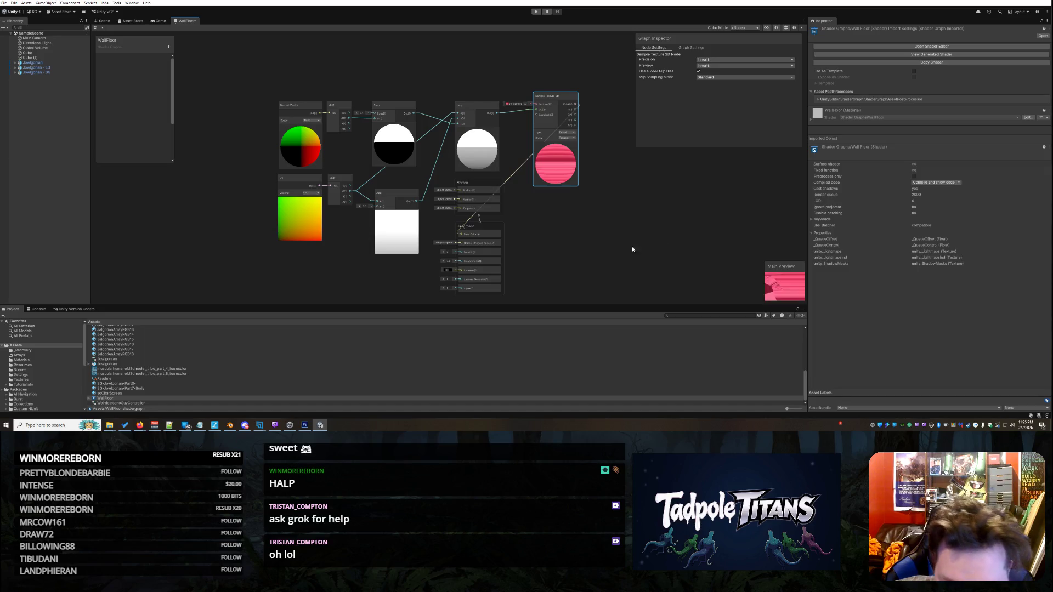
{"action": "left_click", "coordinate": [567, 231]}
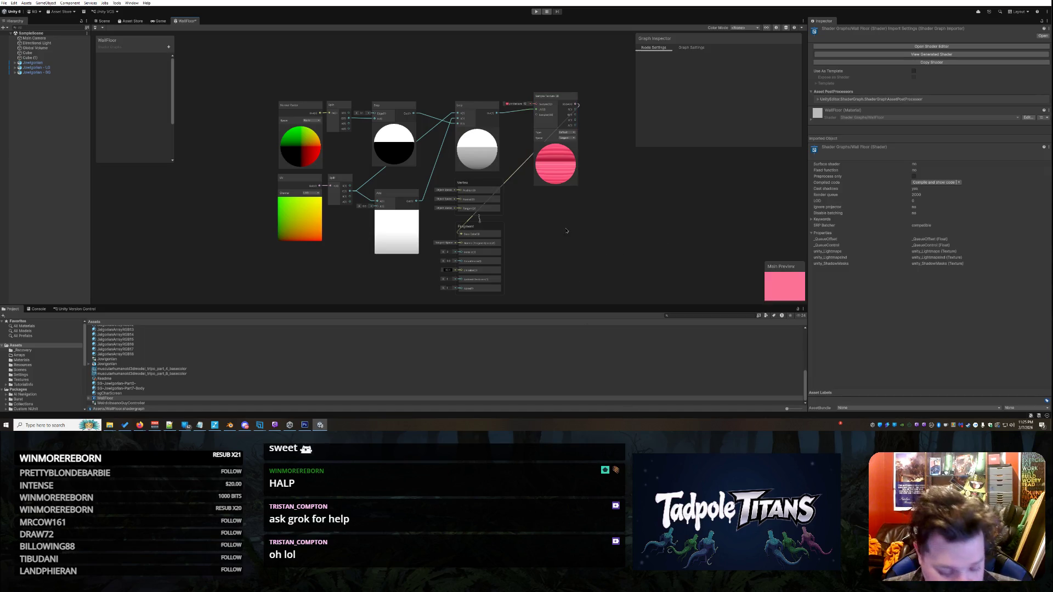
Step: Save the WallFloor graph with Ctrl+S and close its tab
{"action": "key", "text": "ctrl+s"}
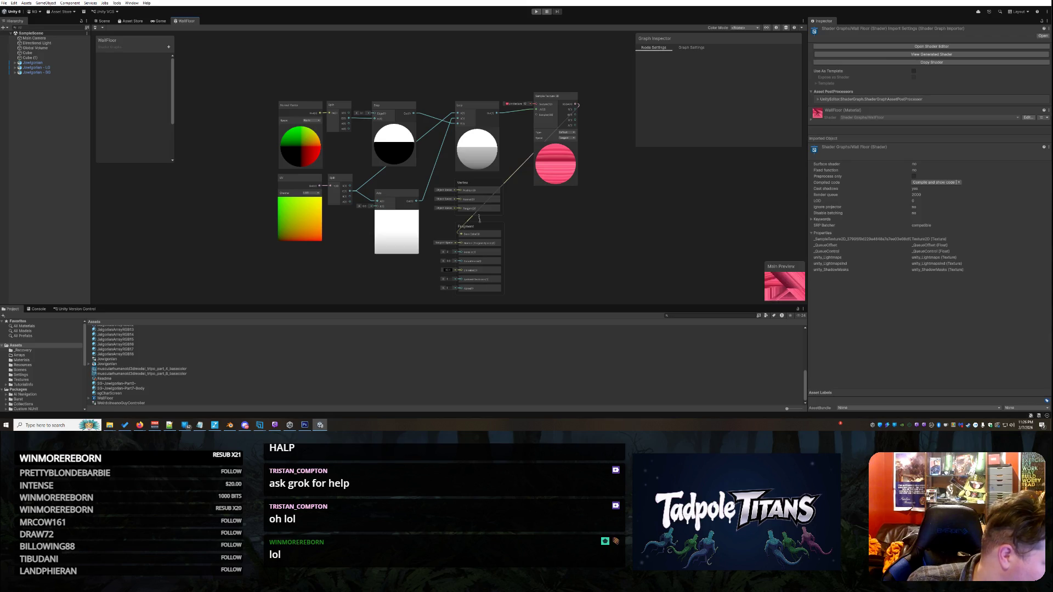
{"action": "right_click", "coordinate": [189, 21]}
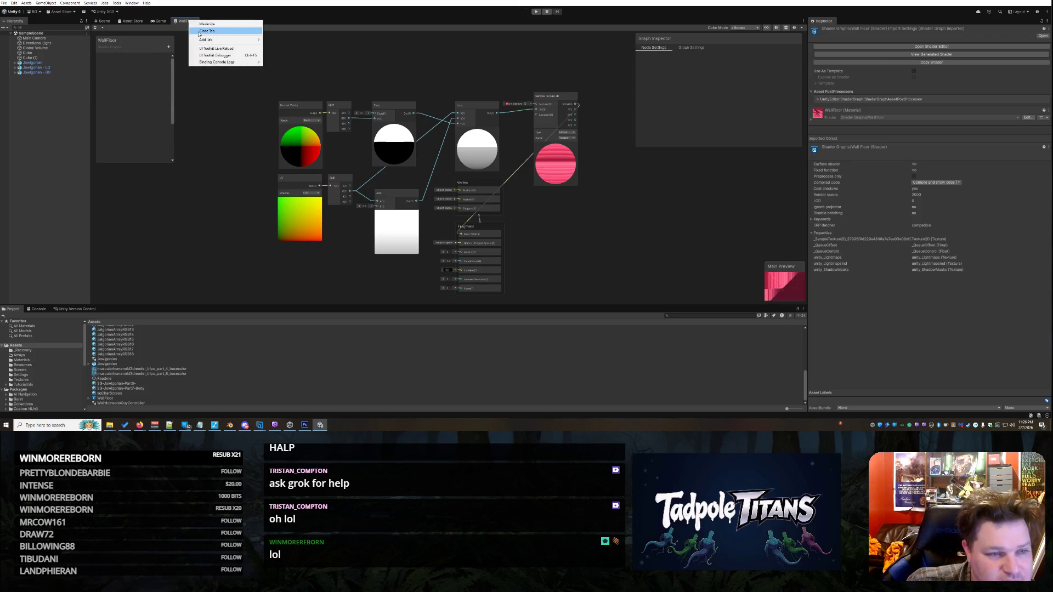
{"action": "left_click", "coordinate": [206, 31]}
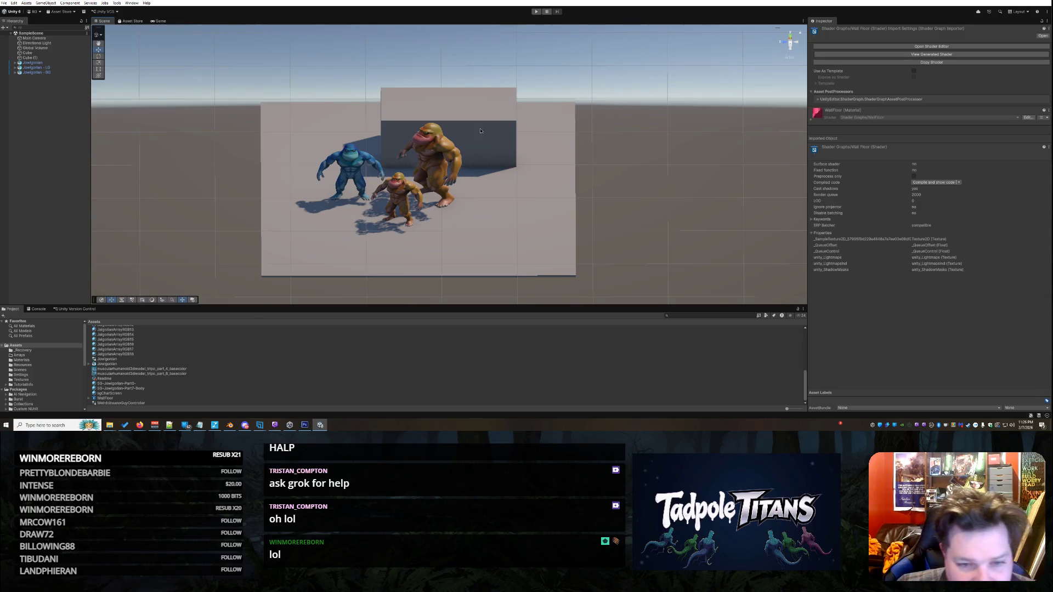
Step: Stretch the floor cube's edges outward with the Rect tool into a larger platform
{"action": "left_click", "coordinate": [494, 159]}
{"action": "scroll", "coordinate": [515, 213], "scroll_direction": "down", "scroll_amount": 2}
{"action": "scroll", "coordinate": [514, 213], "scroll_direction": "down", "scroll_amount": 3}
{"action": "left_click", "coordinate": [507, 203]}
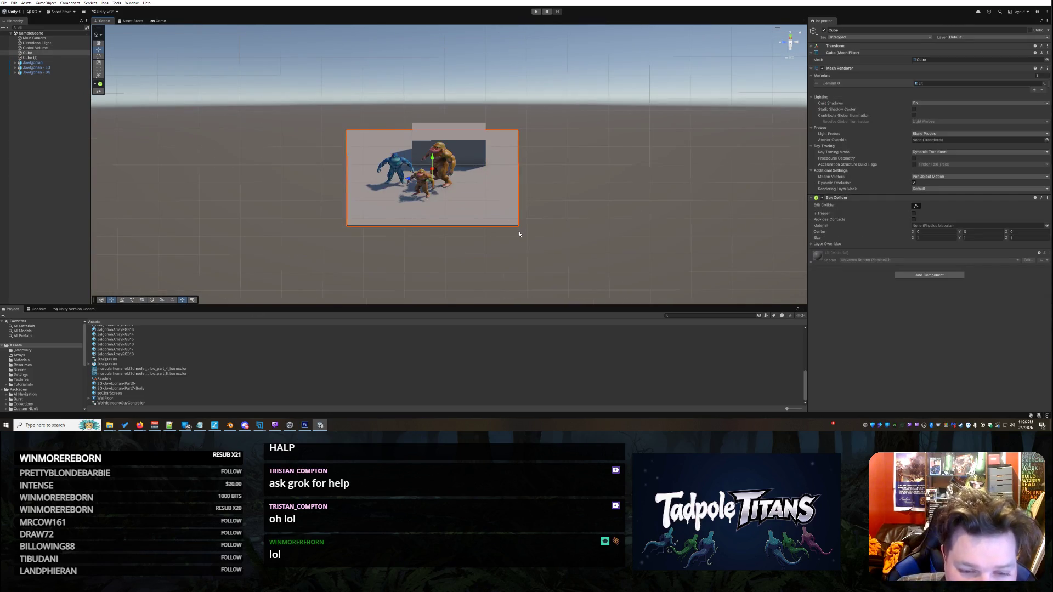
{"action": "left_click", "coordinate": [99, 69]}
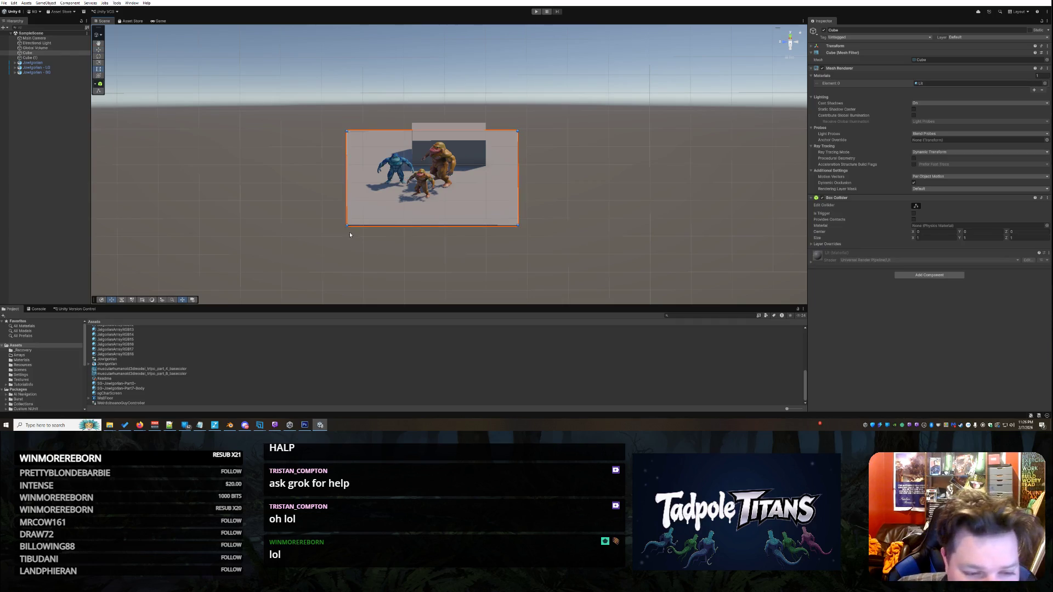
{"action": "left_click_drag", "start_coordinate": [347, 225], "coordinate": [222, 228]}
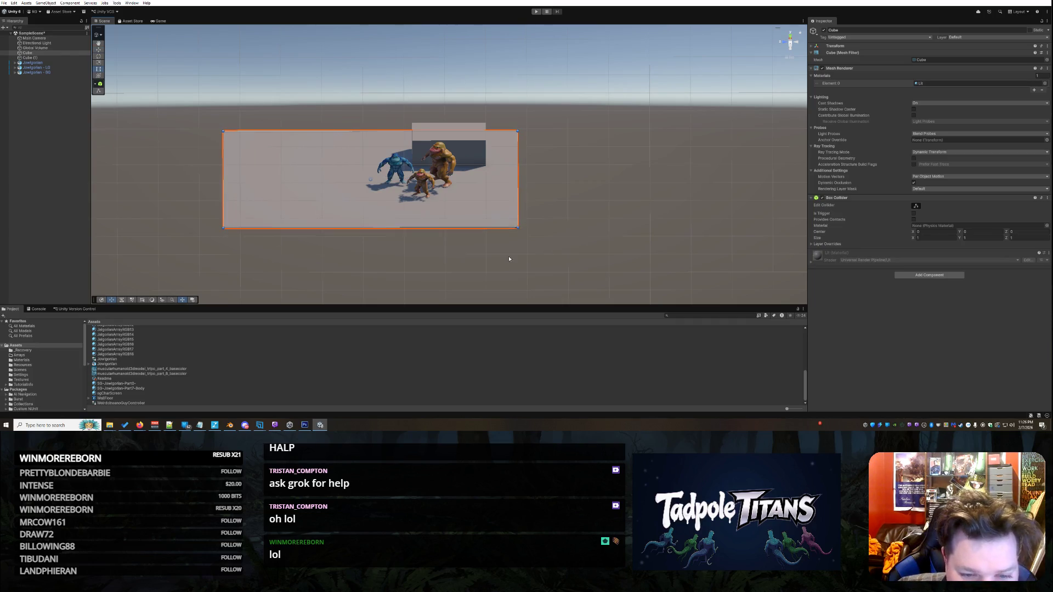
{"action": "left_click_drag", "start_coordinate": [516, 228], "coordinate": [649, 233]}
Step: Move Cube (1) and stretch it leftward across the floor
{"action": "left_click", "coordinate": [467, 150]}
{"action": "mouse_move", "coordinate": [467, 150]}
{"action": "left_mouse_down"}
{"action": "mouse_move", "coordinate": [443, 128]}
{"action": "mouse_move", "coordinate": [630, 165]}
{"action": "left_mouse_up"}
{"action": "mouse_move", "coordinate": [389, 161]}
{"action": "left_mouse_down"}
{"action": "mouse_move", "coordinate": [224, 162]}
{"action": "mouse_move", "coordinate": [236, 192]}
{"action": "mouse_move", "coordinate": [286, 220]}
{"action": "mouse_move", "coordinate": [265, 201]}
{"action": "mouse_move", "coordinate": [264, 242]}
{"action": "left_mouse_up"}
{"action": "mouse_move", "coordinate": [576, 244]}
{"action": "left_mouse_down"}
{"action": "mouse_move", "coordinate": [429, 115]}
{"action": "mouse_move", "coordinate": [323, 257]}
{"action": "mouse_move", "coordinate": [352, 230]}
{"action": "left_mouse_up"}
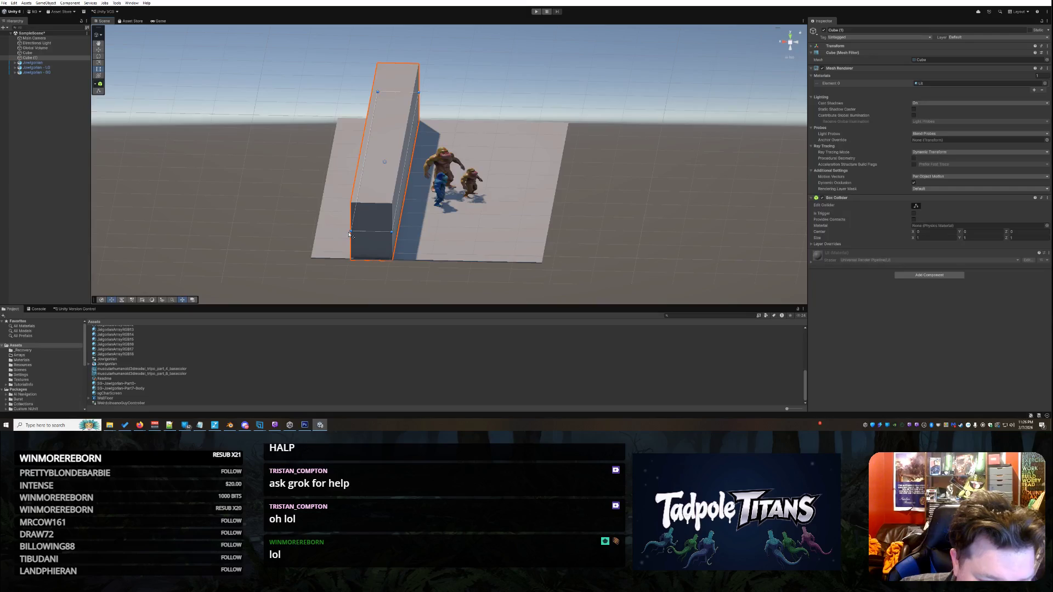
Step: Thin Cube (1) into a wall with the Rect tool and scale it much taller
{"action": "left_click_drag", "start_coordinate": [350, 235], "coordinate": [311, 228]}
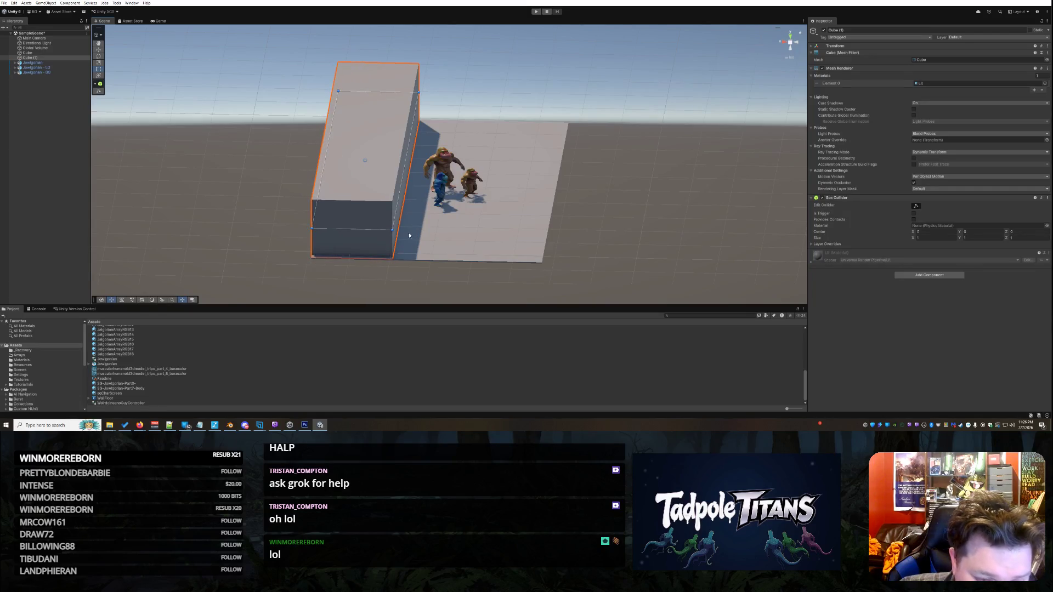
{"action": "left_click_drag", "start_coordinate": [392, 231], "coordinate": [326, 230]}
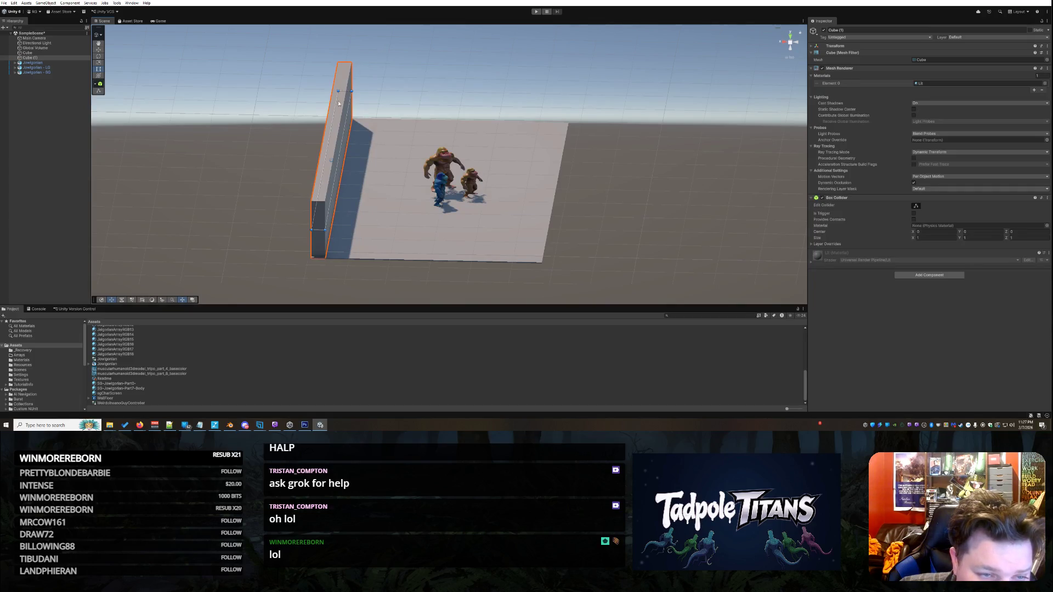
{"action": "mouse_move", "coordinate": [312, 230]}
{"action": "left_mouse_down"}
{"action": "mouse_move", "coordinate": [326, 230]}
{"action": "mouse_move", "coordinate": [313, 231]}
{"action": "left_mouse_up"}
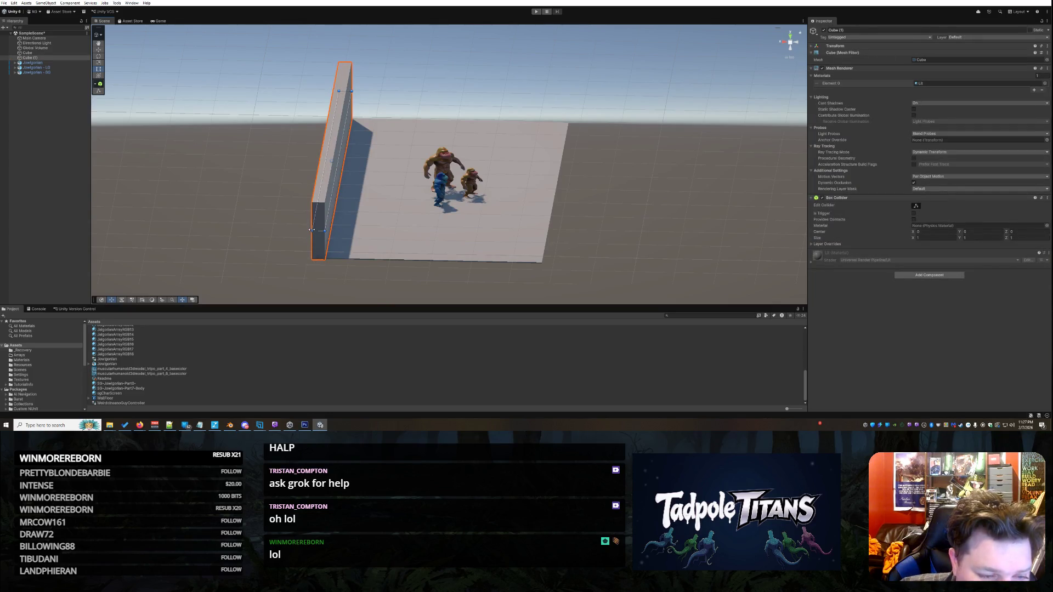
{"action": "left_click", "coordinate": [99, 63]}
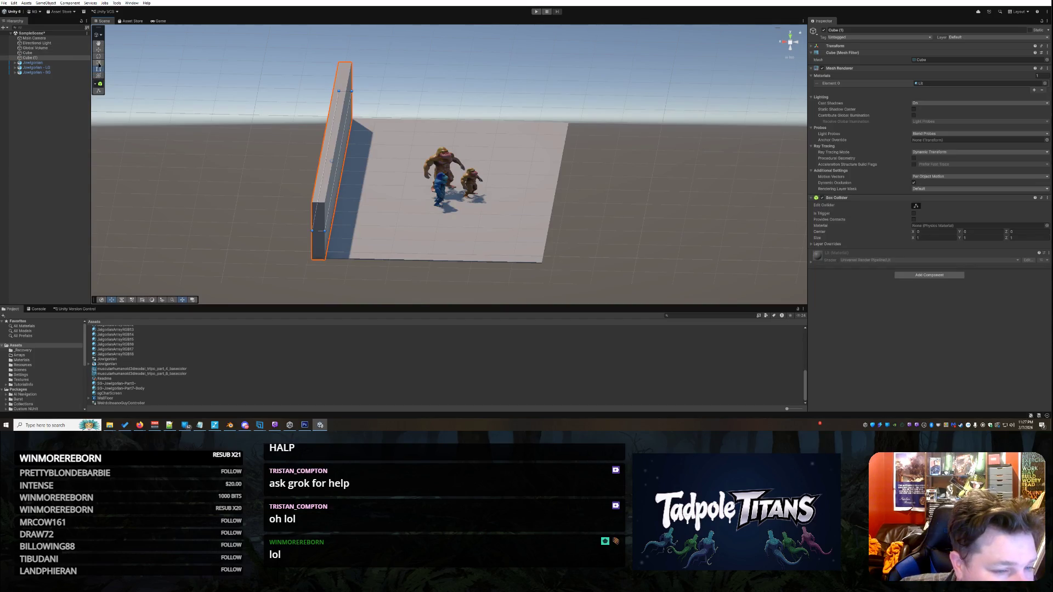
{"action": "left_click_drag", "start_coordinate": [332, 140], "coordinate": [330, 97]}
Step: Face the wall head-on and raise it along Y with the Move tool
{"action": "right_click", "coordinate": [549, 178]}
{"action": "left_click", "coordinate": [638, 172]}
{"action": "mouse_move", "coordinate": [638, 173]}
{"action": "left_mouse_down"}
{"action": "mouse_move", "coordinate": [482, 211]}
{"action": "mouse_move", "coordinate": [484, 82]}
{"action": "left_mouse_up"}
{"action": "left_click", "coordinate": [484, 79]}
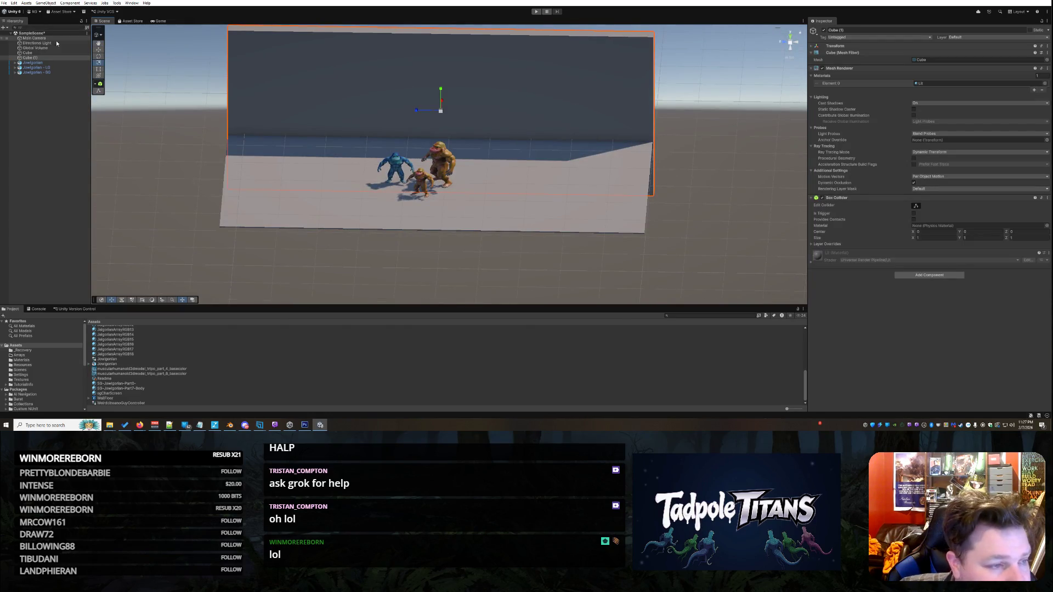
{"action": "left_click", "coordinate": [99, 50]}
{"action": "left_click_drag", "start_coordinate": [439, 89], "coordinate": [454, 45]}
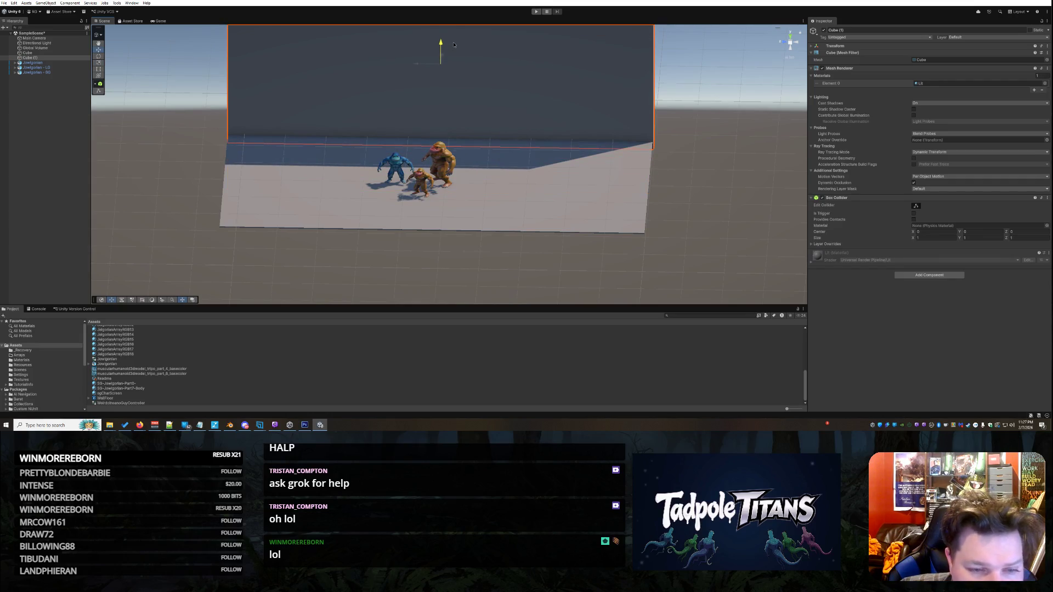
Step: Select and inspect the JalgorianArrayRGB17 material
{"action": "left_click", "coordinate": [667, 190]}
{"action": "left_click", "coordinate": [570, 92]}
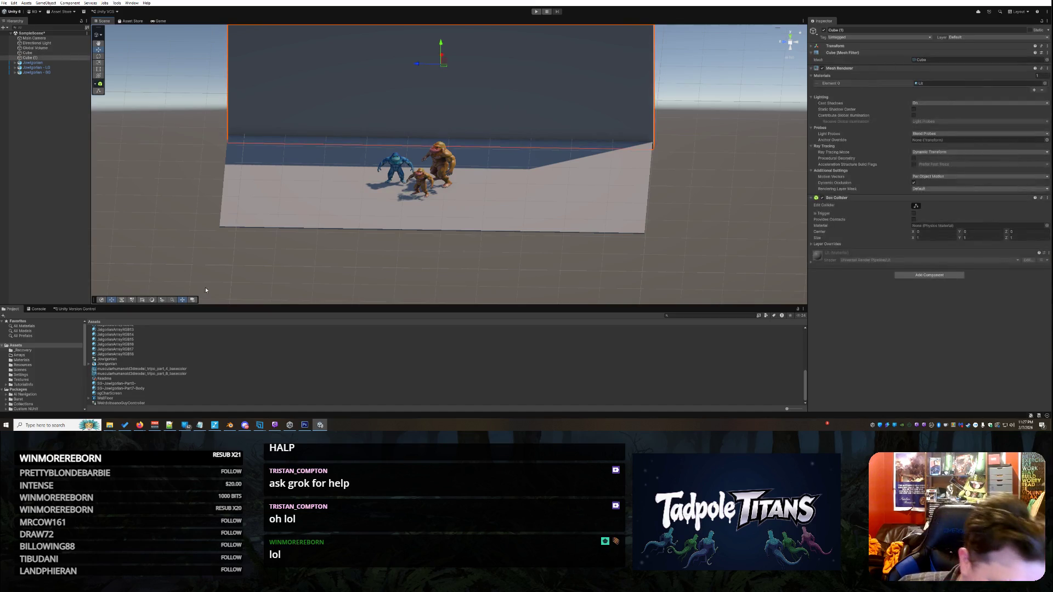
{"action": "left_click", "coordinate": [166, 351]}
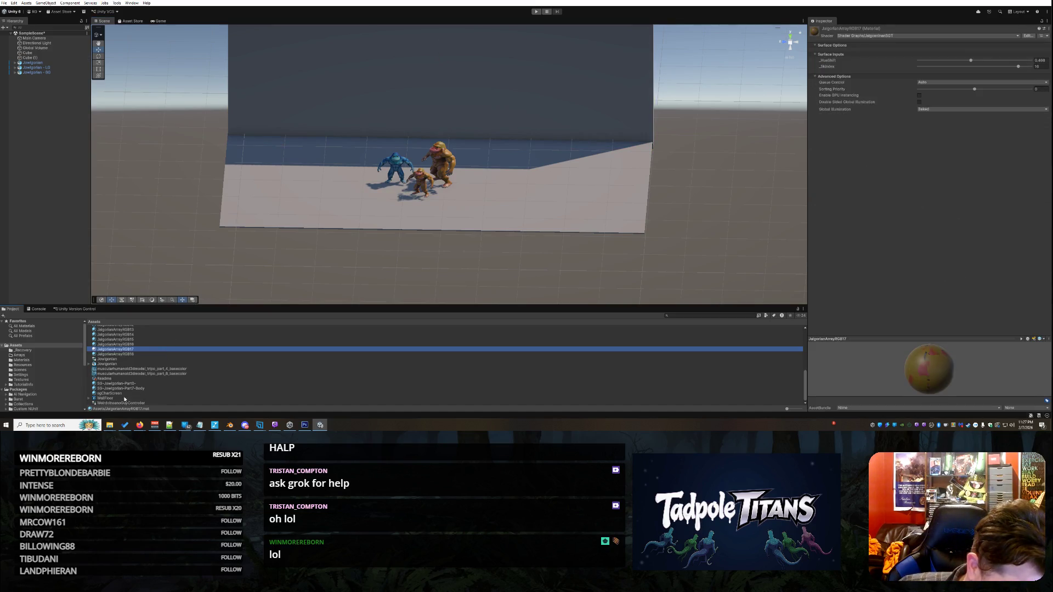
Step: Create a material named WallFloor from the WallFloor shader and apply it to the floor and wall cubes
{"action": "right_click", "coordinate": [99, 399]}
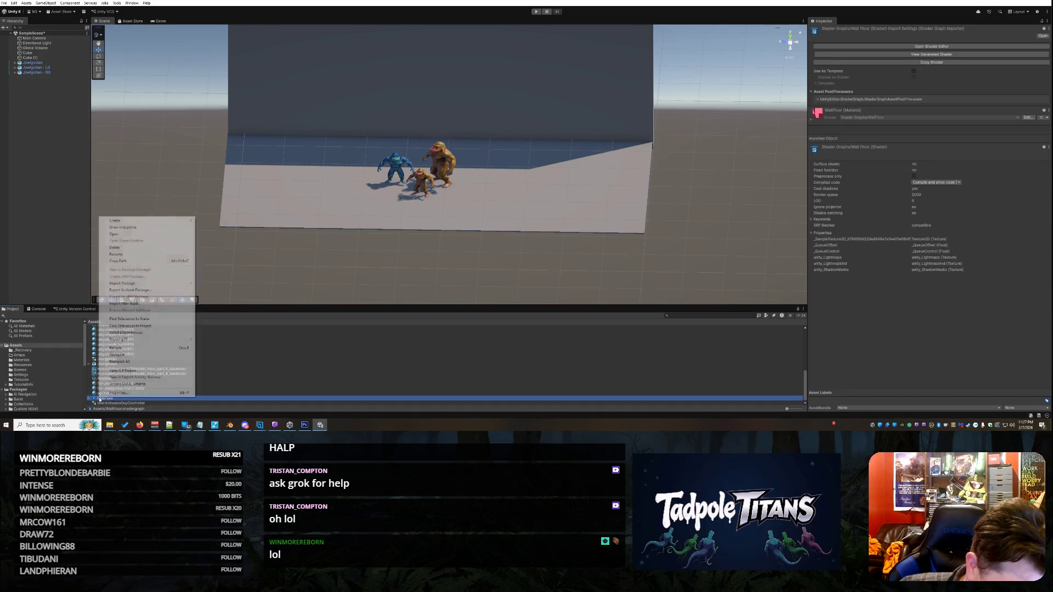
{"action": "mouse_move", "coordinate": [165, 220]}
{"action": "left_click", "coordinate": [211, 227]}
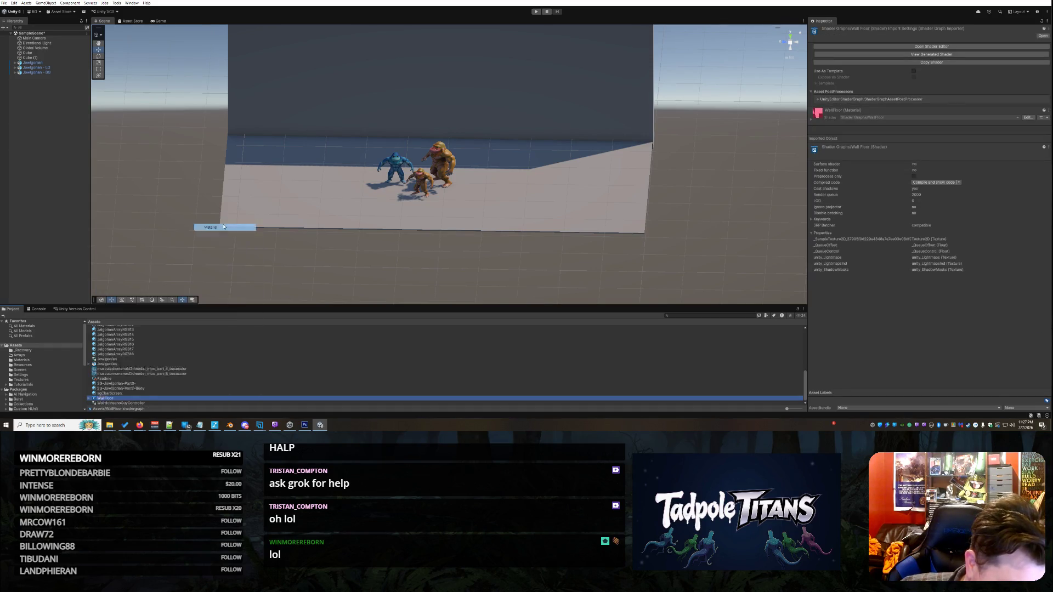
{"action": "type", "text": "WallFloor"}
{"action": "key", "text": "Return"}
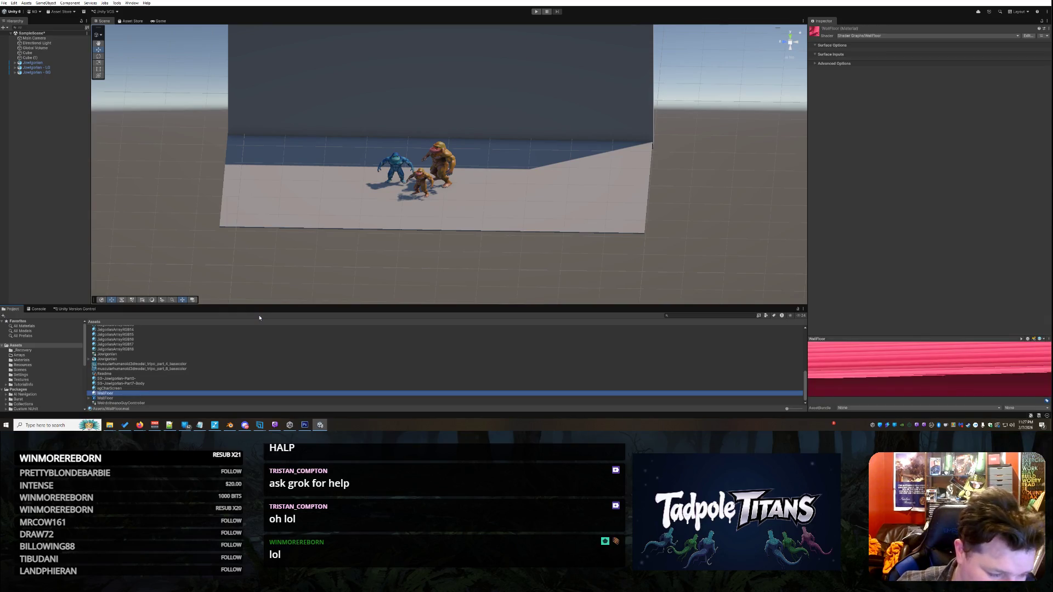
{"action": "mouse_move", "coordinate": [115, 397]}
{"action": "left_mouse_down"}
{"action": "mouse_move", "coordinate": [201, 321]}
{"action": "mouse_move", "coordinate": [310, 181]}
{"action": "left_mouse_up"}
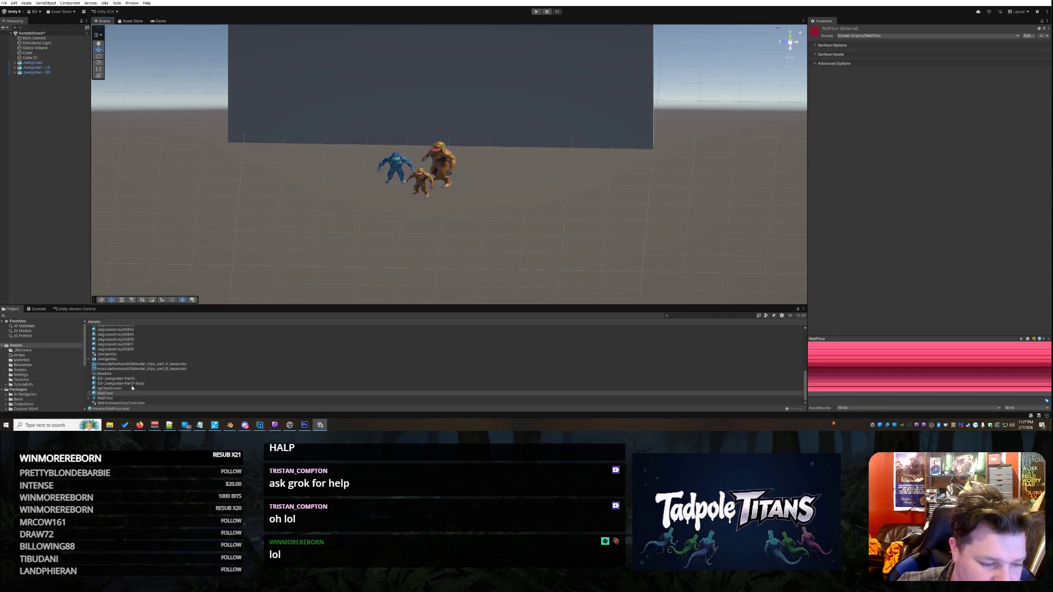
{"action": "left_click_drag", "start_coordinate": [118, 395], "coordinate": [333, 102]}
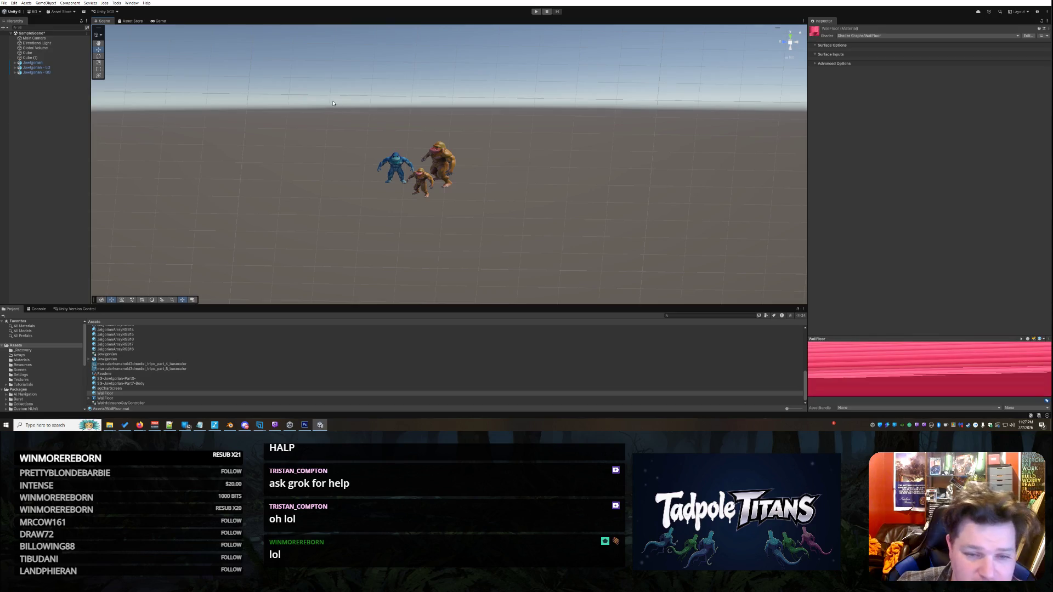
Step: Select the wall Cube (1), then select the floor cube and zoom in on it in the Scene view
{"action": "left_click", "coordinate": [412, 108]}
{"action": "scroll", "coordinate": [658, 155], "scroll_direction": "down", "scroll_amount": 3}
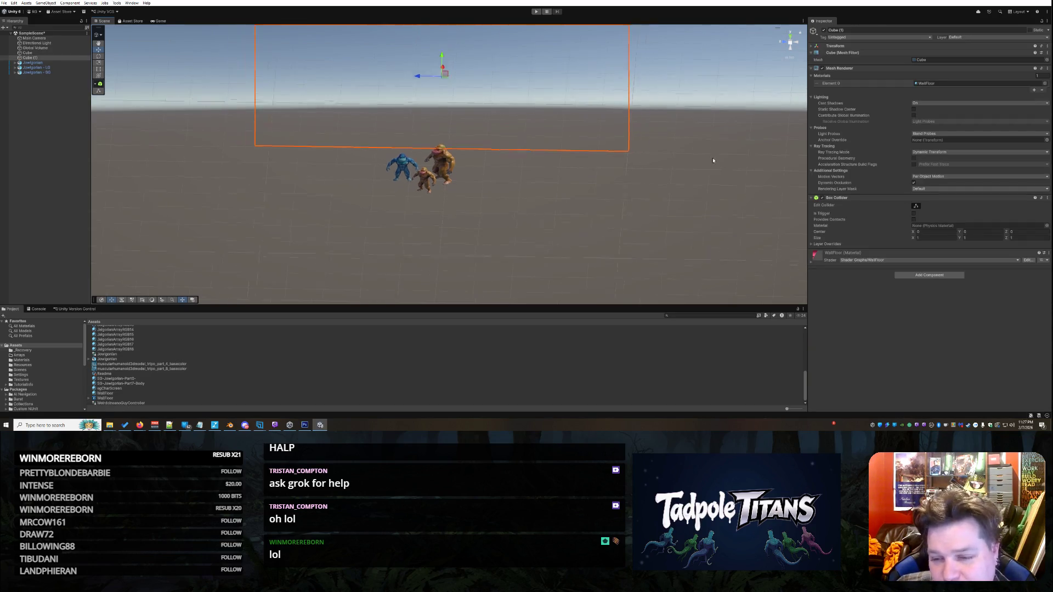
{"action": "mouse_move", "coordinate": [658, 155]}
{"action": "left_mouse_down", "text": "alt"}
{"action": "mouse_move", "coordinate": [675, 169]}
{"action": "mouse_move", "coordinate": [599, 172]}
{"action": "left_mouse_up", "text": "alt"}
{"action": "left_click", "coordinate": [600, 171]}
{"action": "left_click_drag", "start_coordinate": [628, 216], "coordinate": [686, 186], "text": "alt"}
{"action": "scroll", "coordinate": [660, 195], "scroll_direction": "up", "scroll_amount": 2}
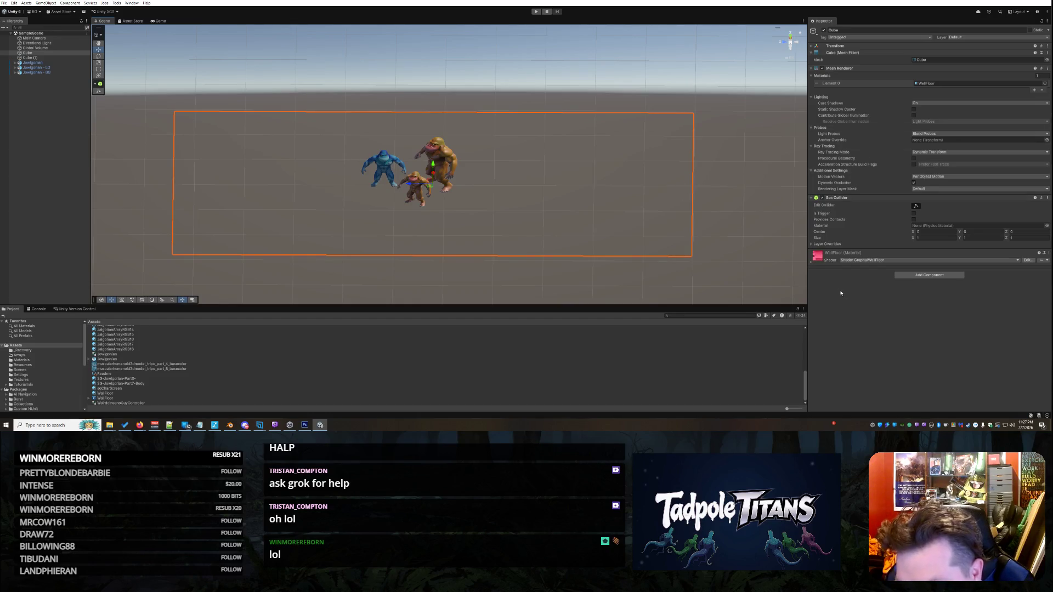
Step: Expand the floor cube's WallFloor material settings and its Advanced Options in the Inspector
{"action": "left_click", "coordinate": [812, 263]}
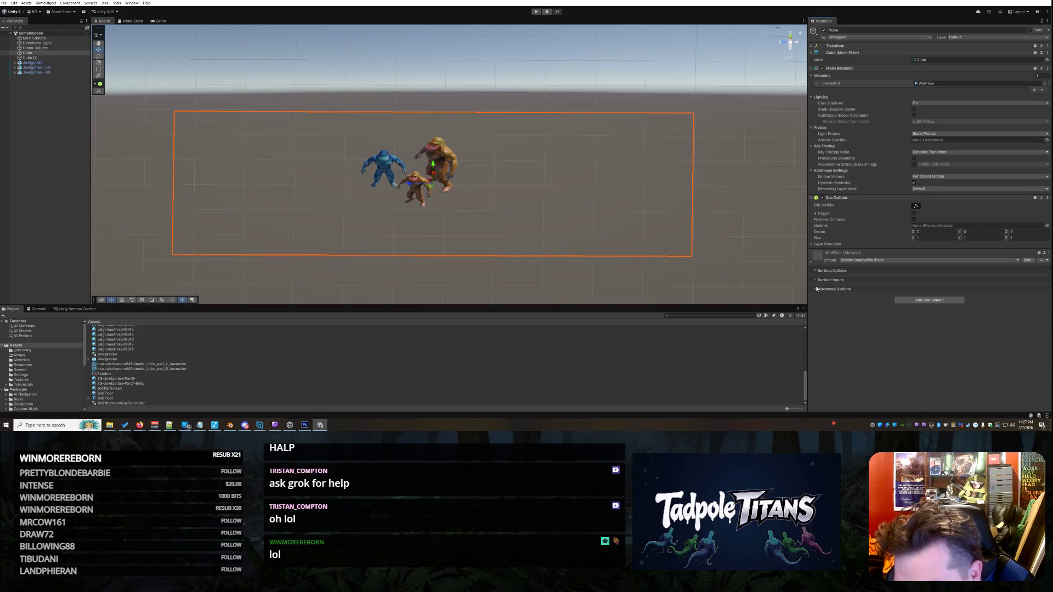
{"action": "left_click", "coordinate": [815, 290]}
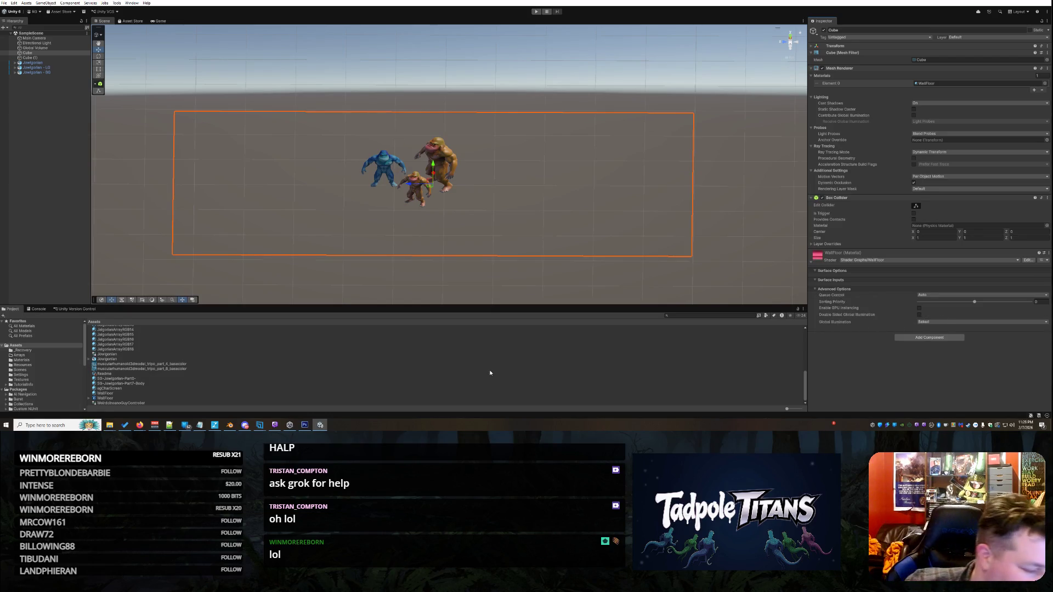
{"action": "scroll", "coordinate": [454, 214], "scroll_direction": "down", "scroll_amount": 3}
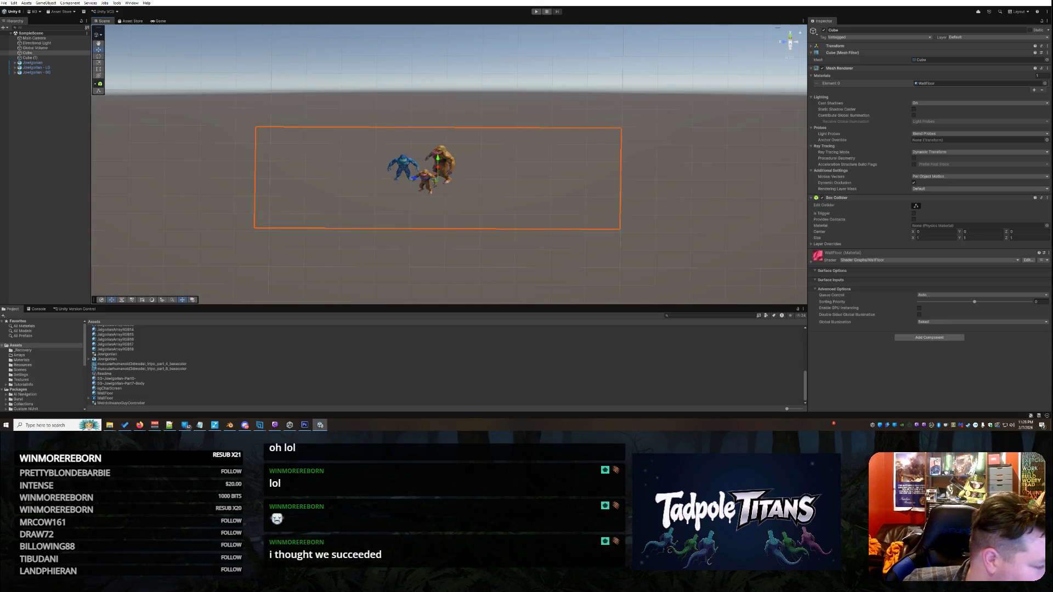
Step: Test the scene in play mode, viewing the floor at an angle, then stop playing
{"action": "left_click", "coordinate": [537, 11]}
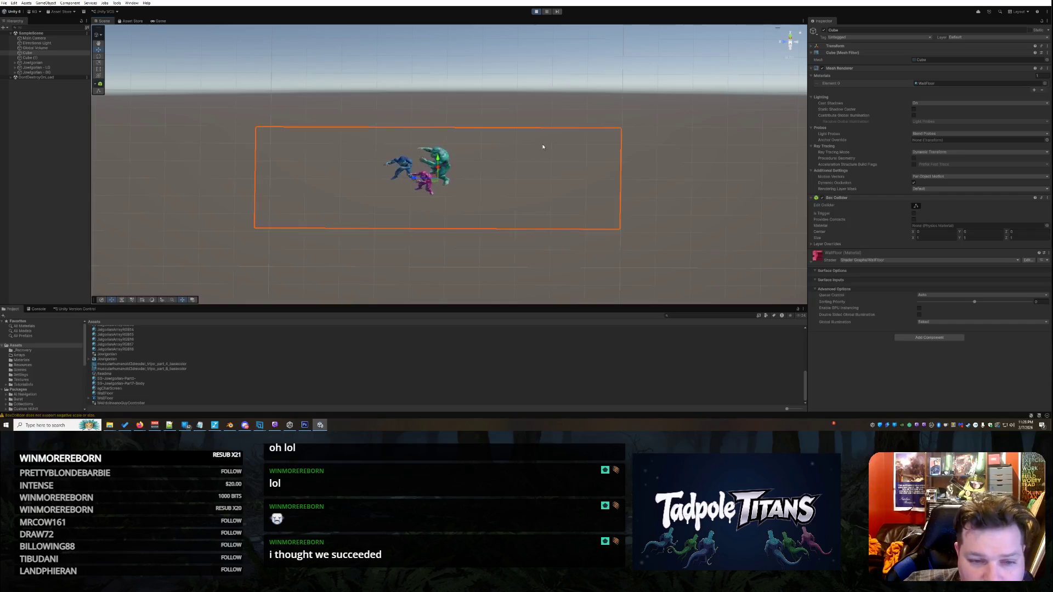
{"action": "scroll", "coordinate": [461, 113], "scroll_direction": "up", "scroll_amount": 3}
{"action": "left_click_drag", "start_coordinate": [462, 131], "coordinate": [512, 165]}
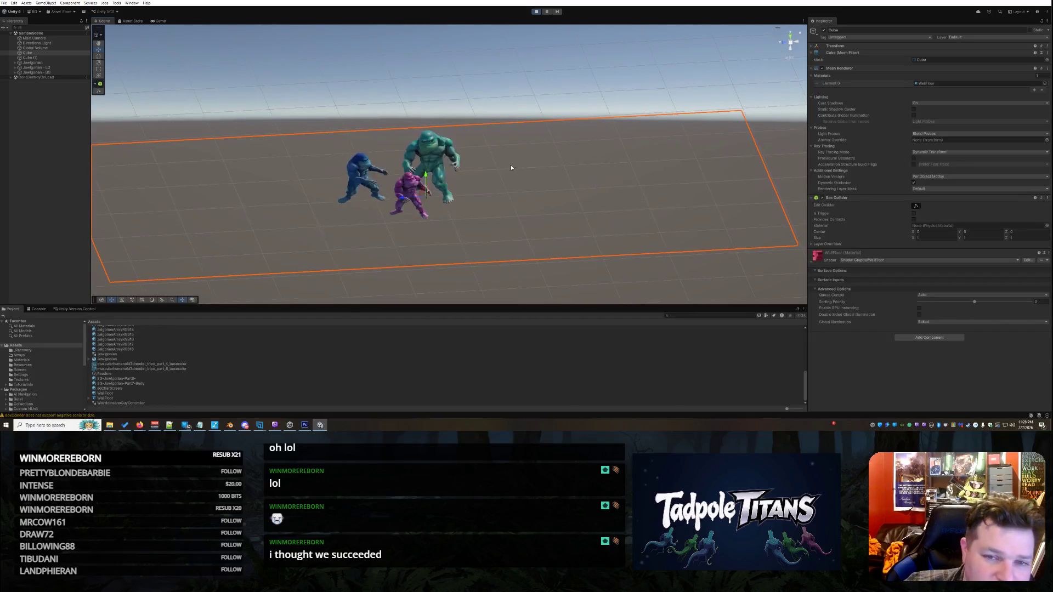
{"action": "left_click", "coordinate": [536, 12]}
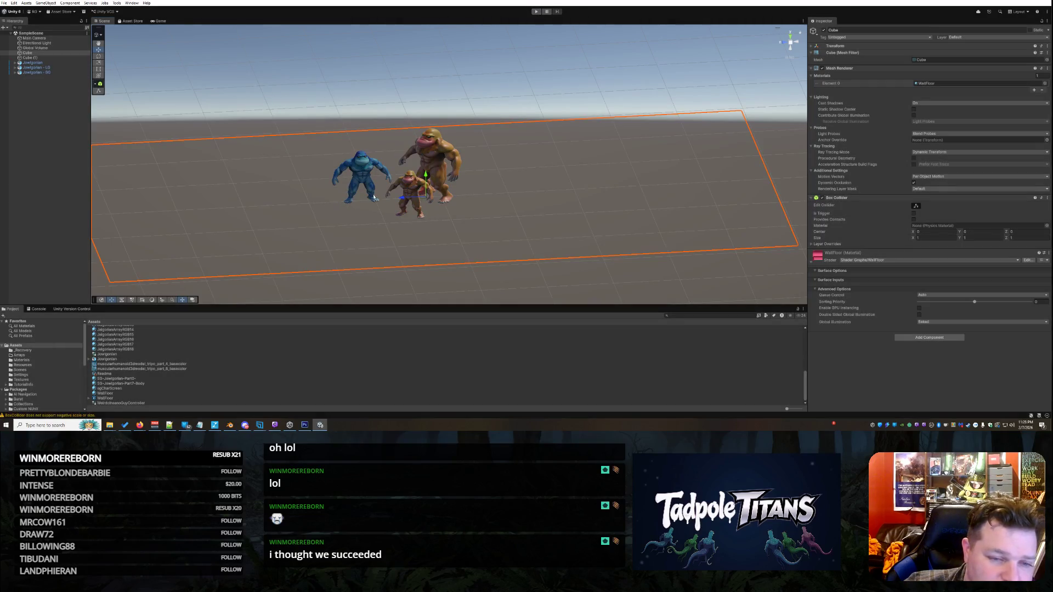
Step: Face the floor head-on and open the WallFloor shader graph for editing
{"action": "scroll", "coordinate": [544, 232], "scroll_direction": "down", "scroll_amount": 3}
{"action": "left_click_drag", "start_coordinate": [553, 247], "coordinate": [537, 248]}
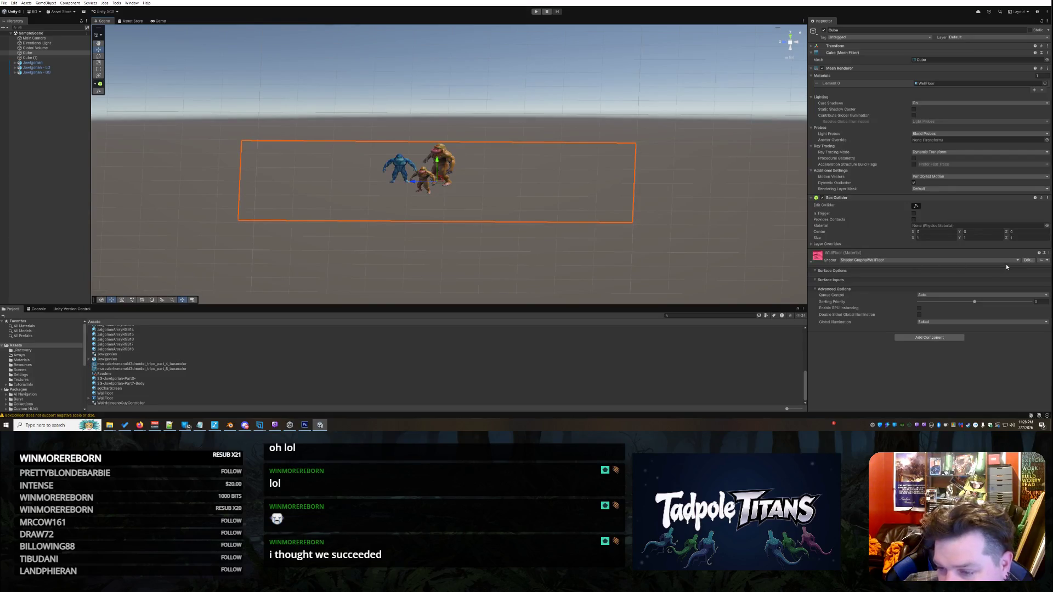
{"action": "left_click", "coordinate": [1029, 260]}
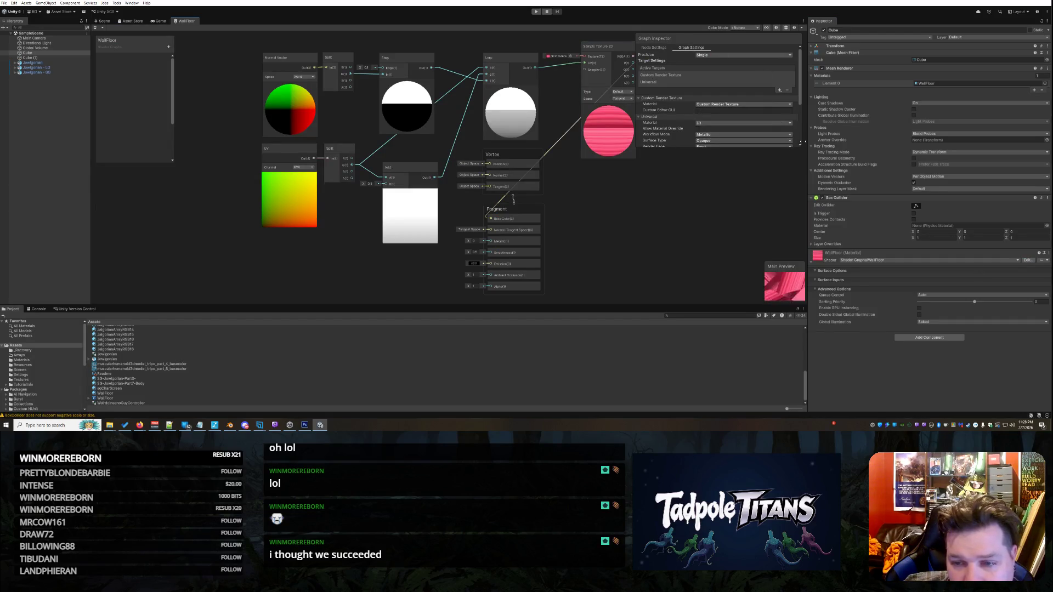
Step: Make the Graph Inspector panel taller and launch Snipping Tool by searching 'snipp'
{"action": "left_click_drag", "start_coordinate": [646, 149], "coordinate": [659, 177]}
{"action": "left_click", "coordinate": [34, 425]}
{"action": "type", "text": "snipp"}
{"action": "left_click", "coordinate": [47, 255]}
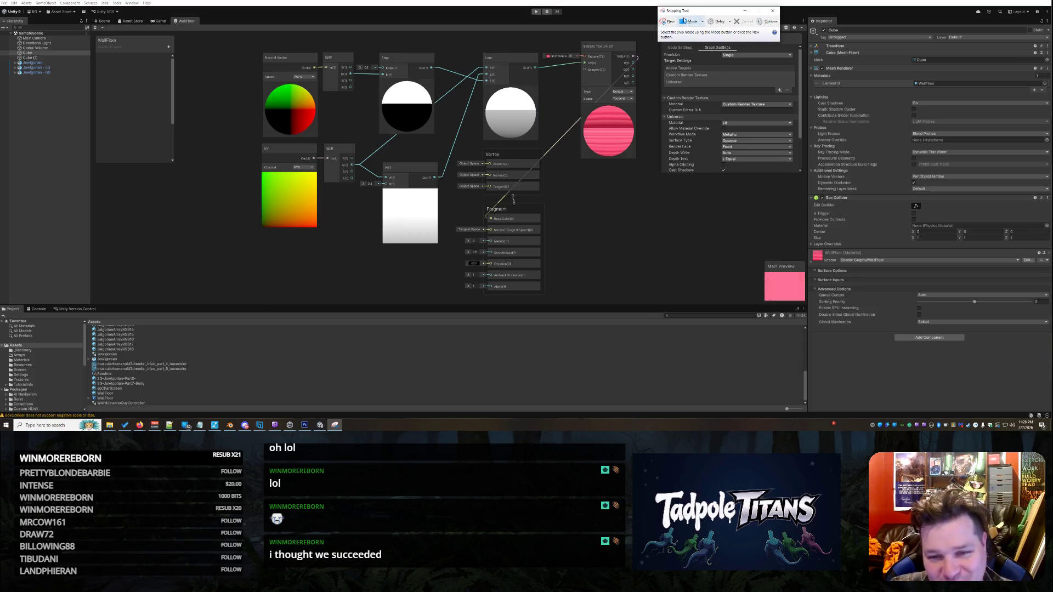
Step: Snip a rectangle around the Shader Graph canvas, then minimize Snipping Tool
{"action": "left_click", "coordinate": [675, 21]}
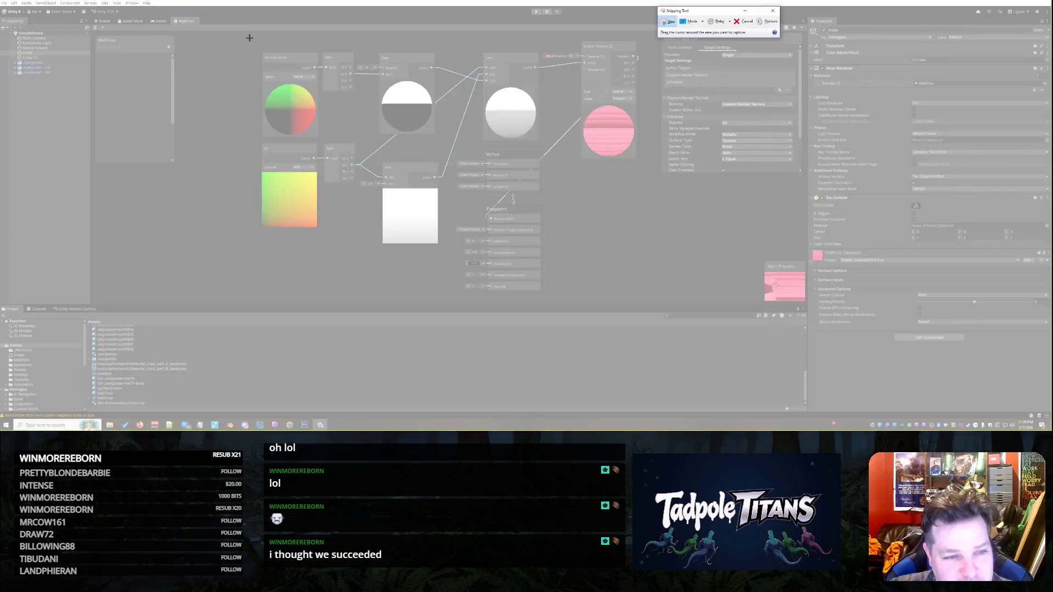
{"action": "mouse_move", "coordinate": [250, 38]}
{"action": "left_mouse_down"}
{"action": "mouse_move", "coordinate": [504, 177]}
{"action": "mouse_move", "coordinate": [648, 301]}
{"action": "left_mouse_up"}
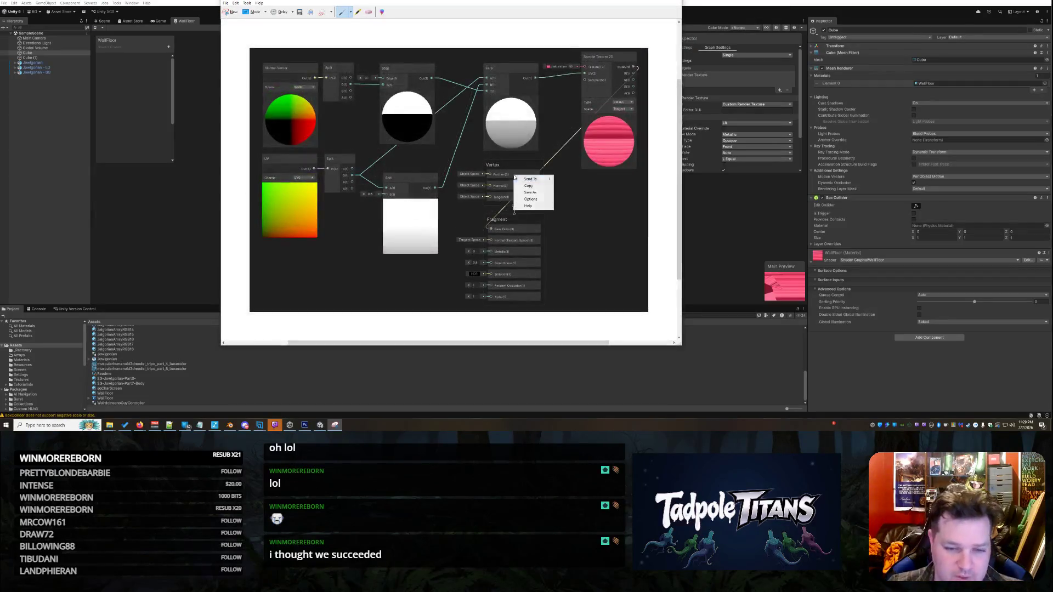
{"action": "key", "text": "super+Down"}
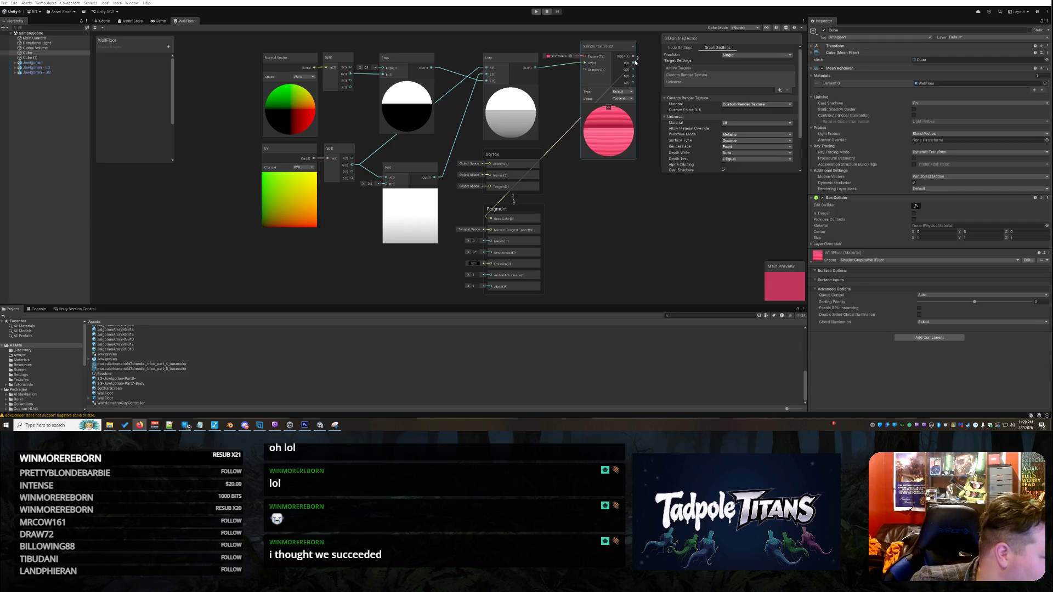
Step: Select the Sample Texture 2D node, pan and zoom the canvas, and show Graph Settings
{"action": "left_click", "coordinate": [620, 47]}
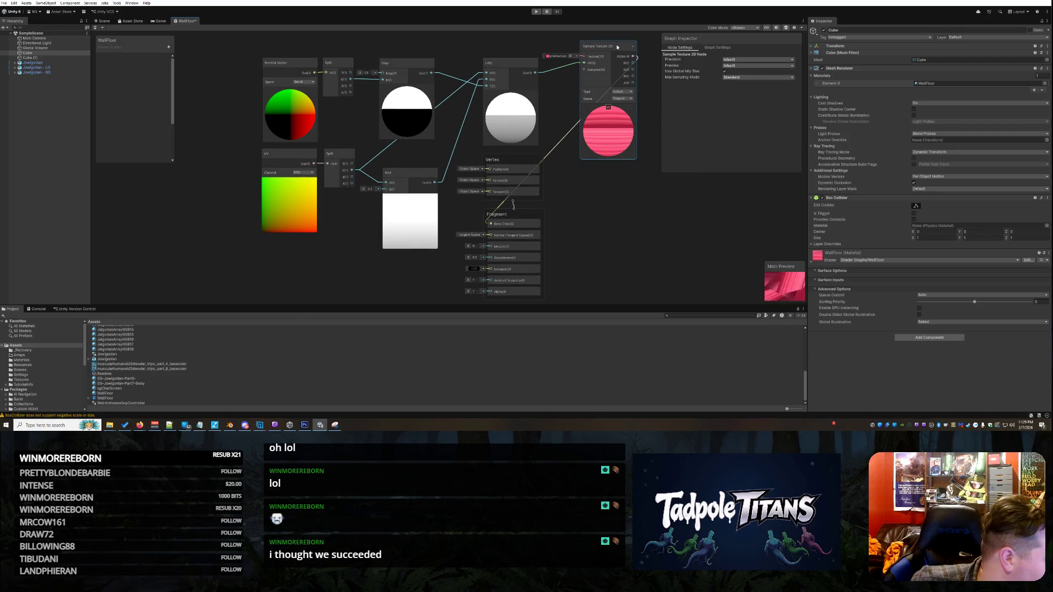
{"action": "left_click_drag", "start_coordinate": [617, 47], "coordinate": [598, 116]}
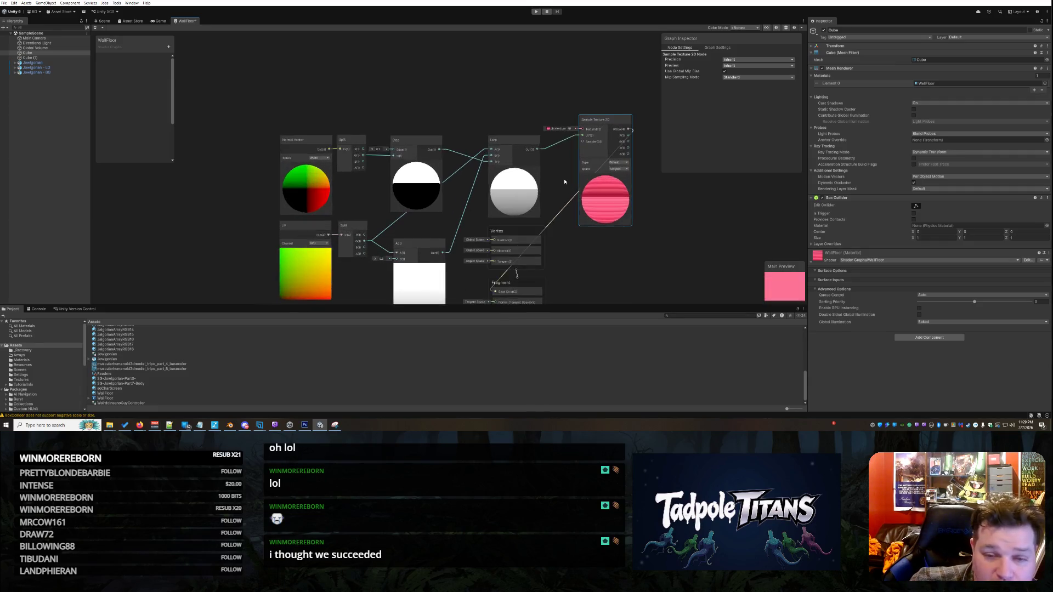
{"action": "scroll", "coordinate": [564, 179], "scroll_direction": "up", "scroll_amount": 2}
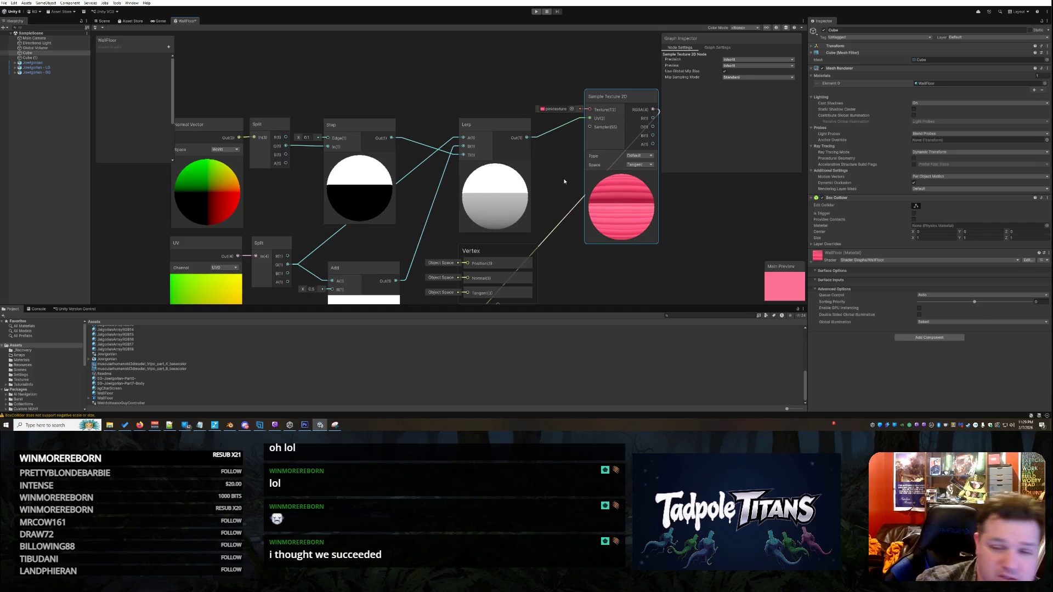
{"action": "left_click", "coordinate": [717, 48]}
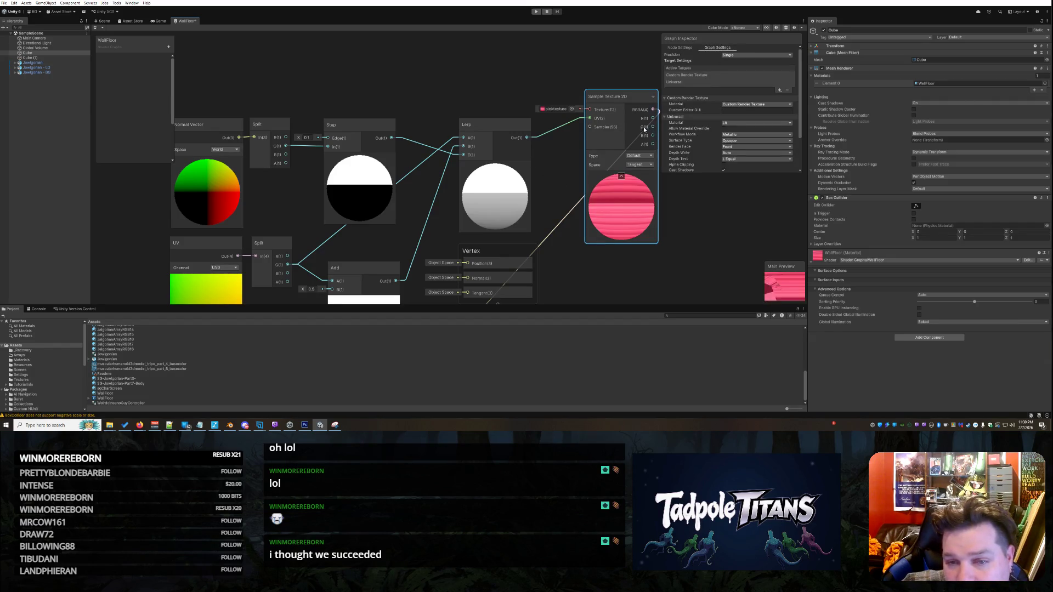
Step: Ping the pinktexture asset from its property node and enlarge the main preview
{"action": "left_click", "coordinate": [565, 109]}
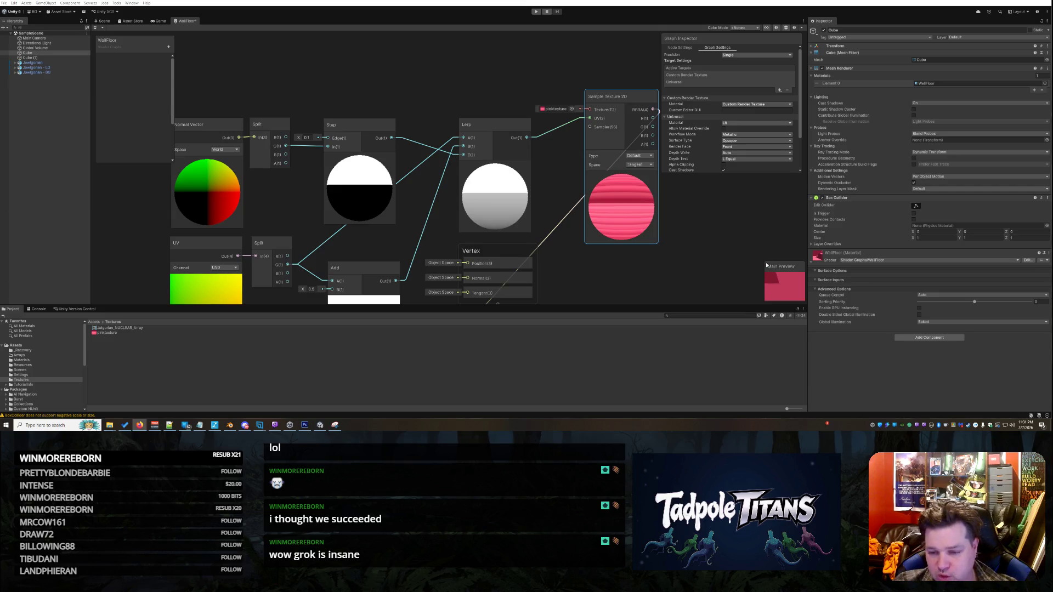
{"action": "left_click_drag", "start_coordinate": [763, 262], "coordinate": [687, 185]}
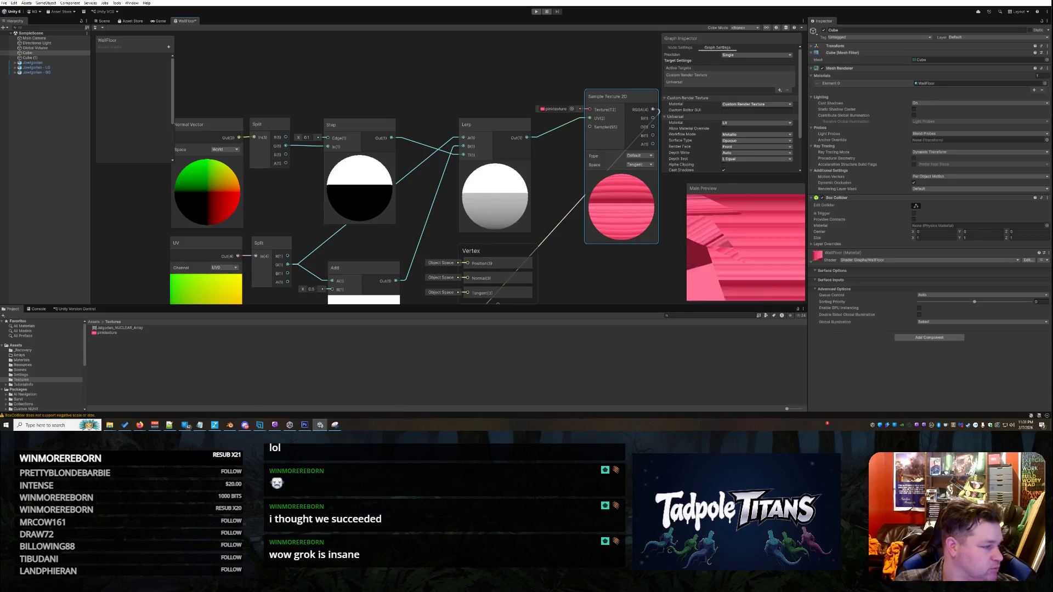
Step: Switch focus over to the Firefox browser with Alt+Tab
{"action": "key", "text": "alt+Tab"}
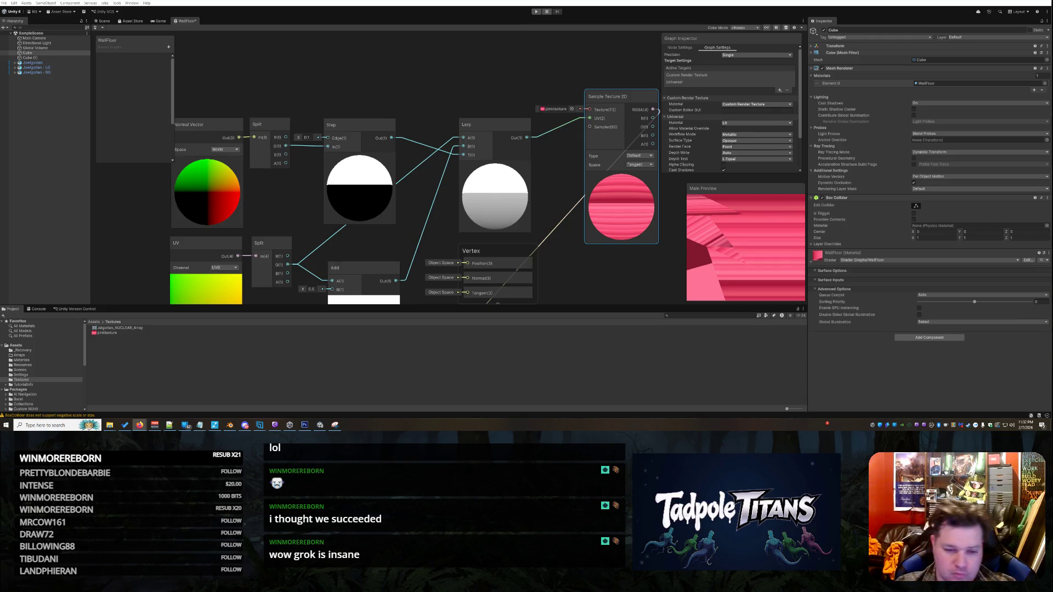
{"action": "scroll", "coordinate": [537, 252], "scroll_direction": "down", "scroll_amount": 4}
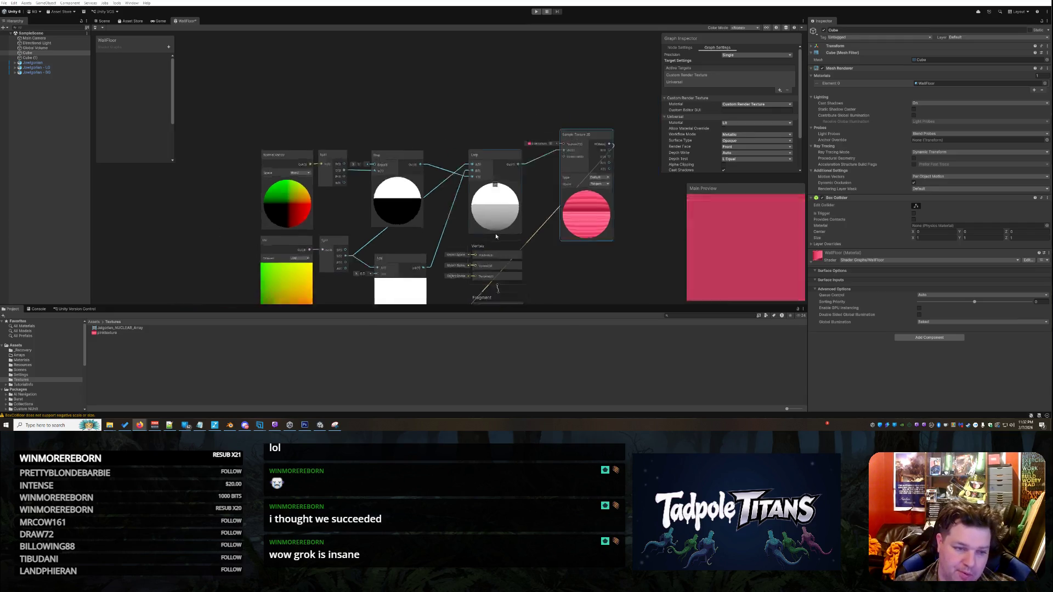
{"action": "scroll", "coordinate": [537, 253], "scroll_direction": "up", "scroll_amount": 3}
{"action": "scroll", "coordinate": [535, 249], "scroll_direction": "down", "scroll_amount": 3}
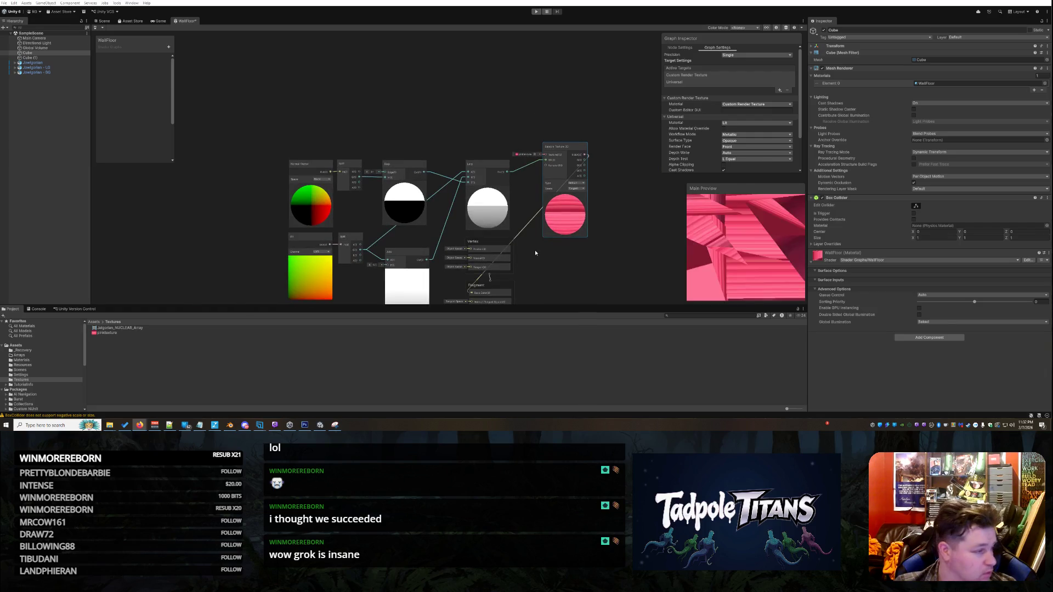
{"action": "scroll", "coordinate": [535, 249], "scroll_direction": "up", "scroll_amount": 2}
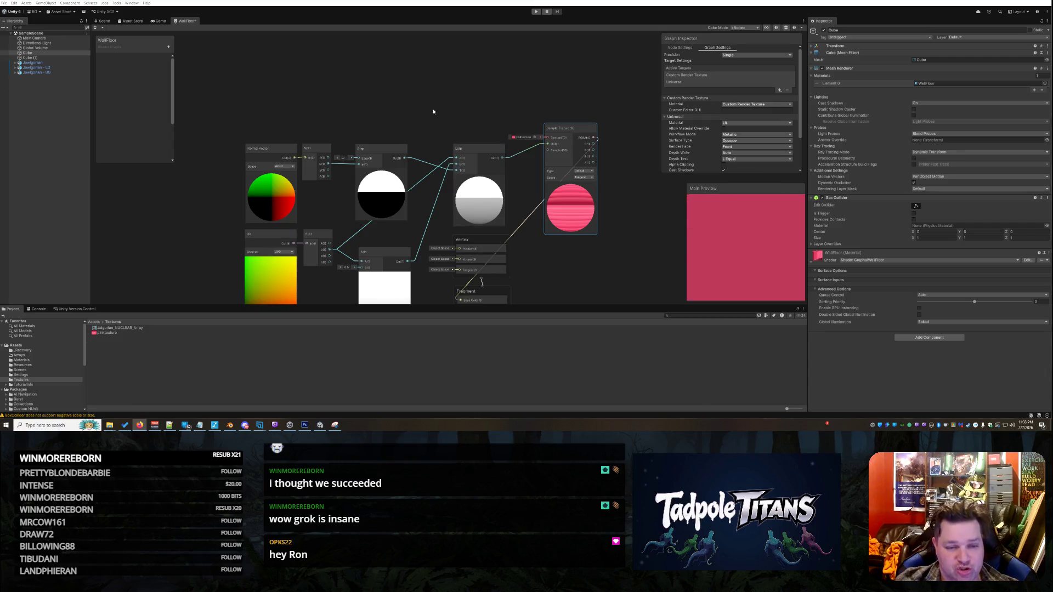
Step: Add a Smoothstep node to the graph via the node search for 'smooth'
{"action": "right_click", "coordinate": [380, 98]}
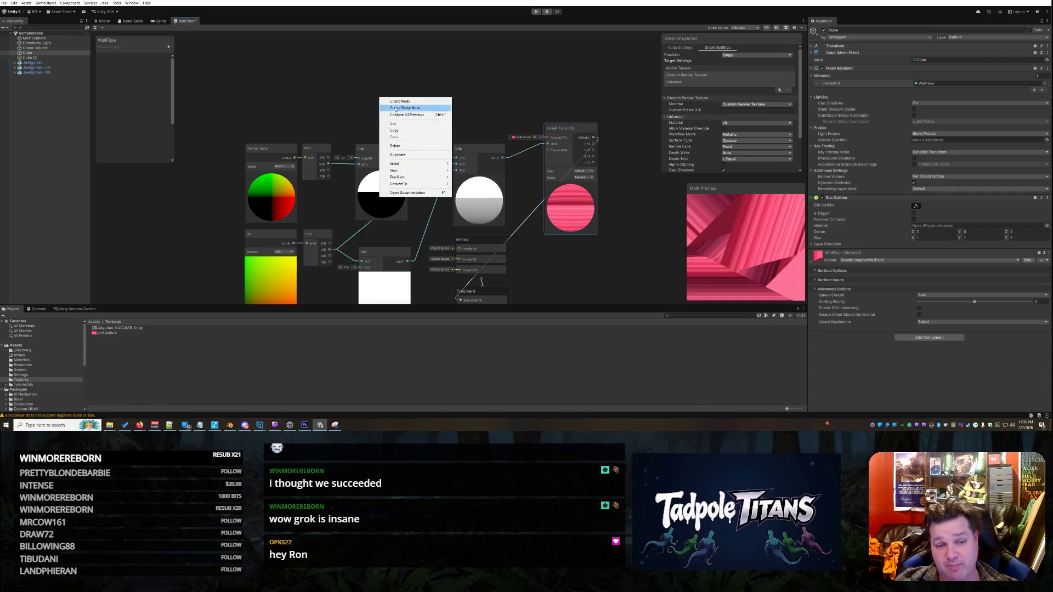
{"action": "left_click", "coordinate": [399, 102]}
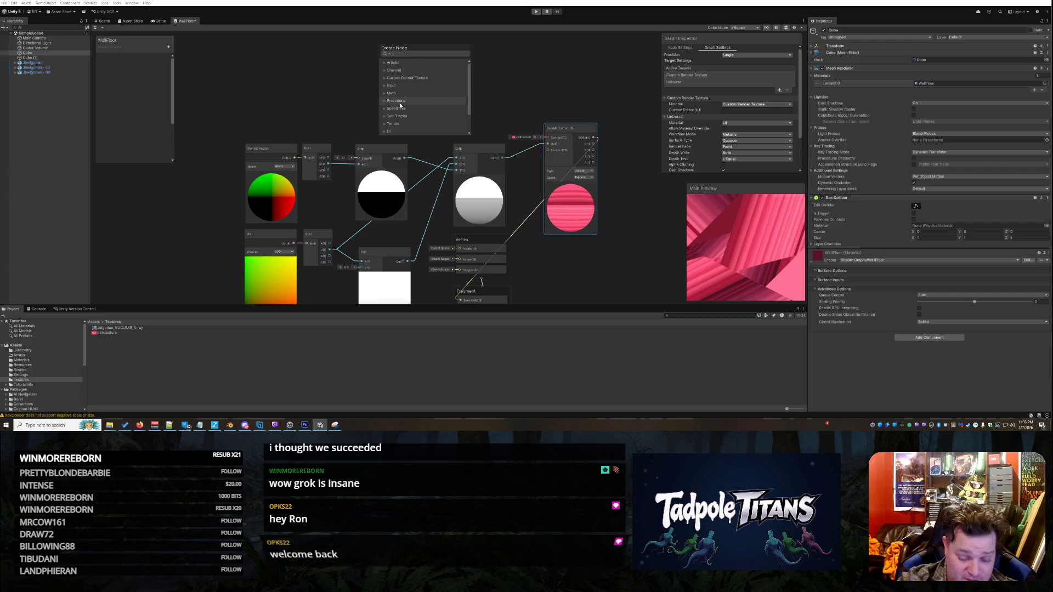
{"action": "type", "text": "smooth"}
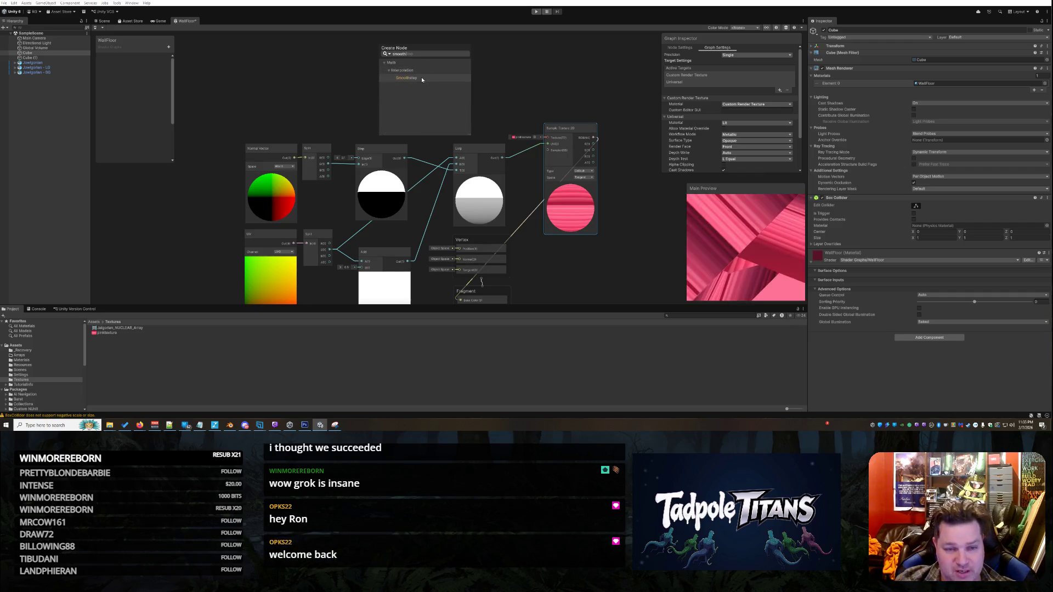
{"action": "left_click", "coordinate": [421, 78]}
{"action": "left_click_drag", "start_coordinate": [403, 112], "coordinate": [386, 96]}
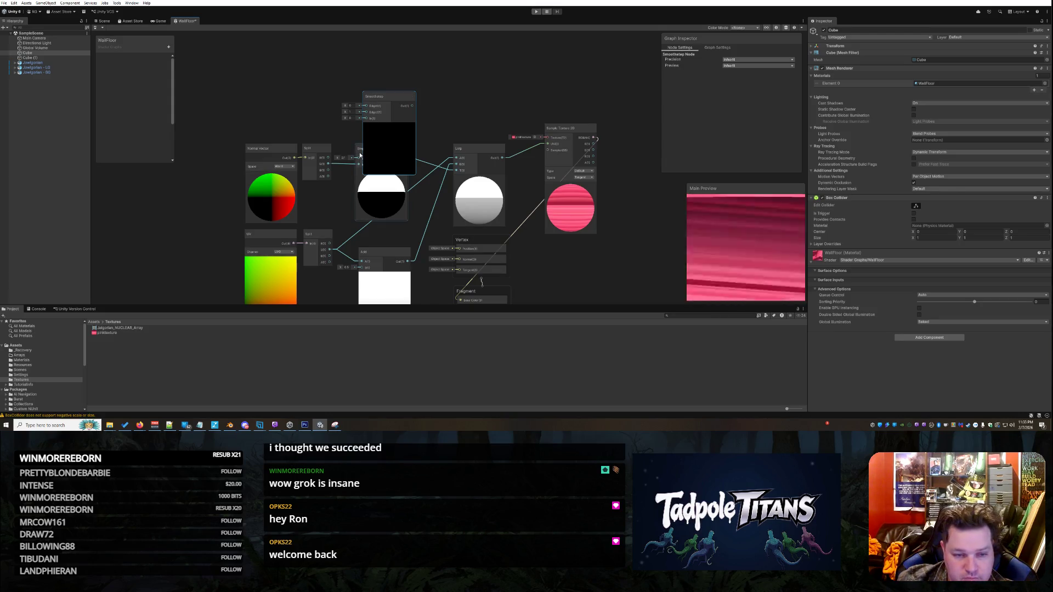
Step: Delete the Step node, connect Split's output to Smoothstep's In, and move Smoothstep lower
{"action": "mouse_move", "coordinate": [360, 164]}
{"action": "left_mouse_down"}
{"action": "mouse_move", "coordinate": [460, 81]}
{"action": "mouse_move", "coordinate": [439, 66]}
{"action": "left_mouse_up"}
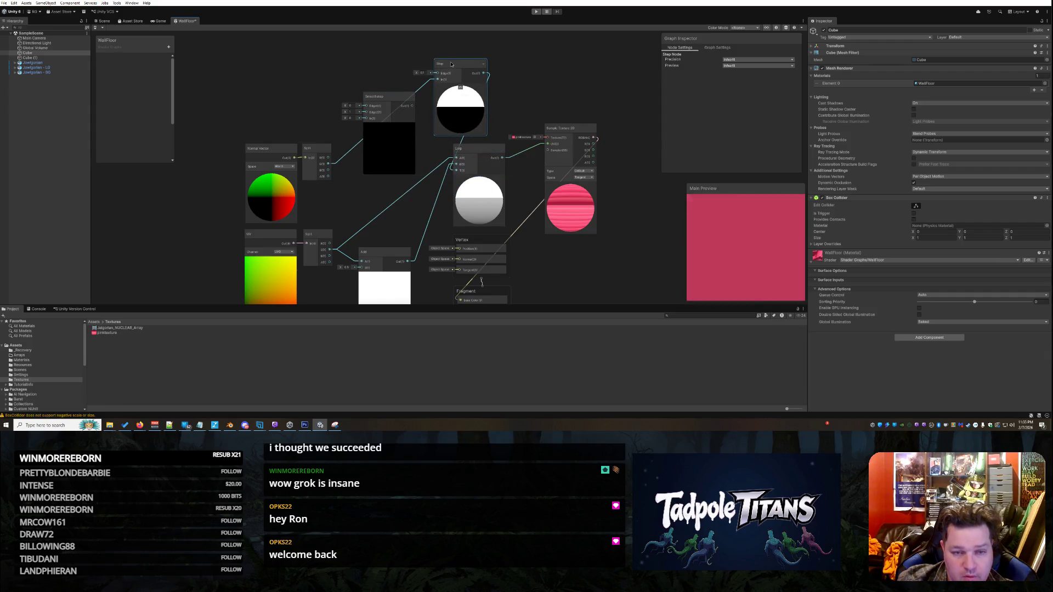
{"action": "right_click", "coordinate": [450, 63]}
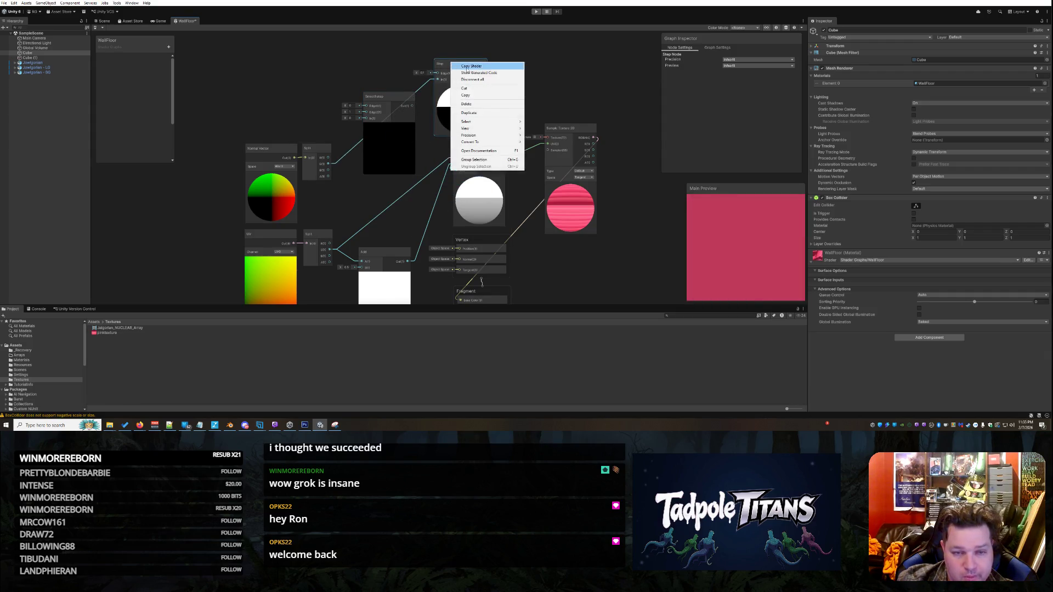
{"action": "left_click", "coordinate": [475, 107]}
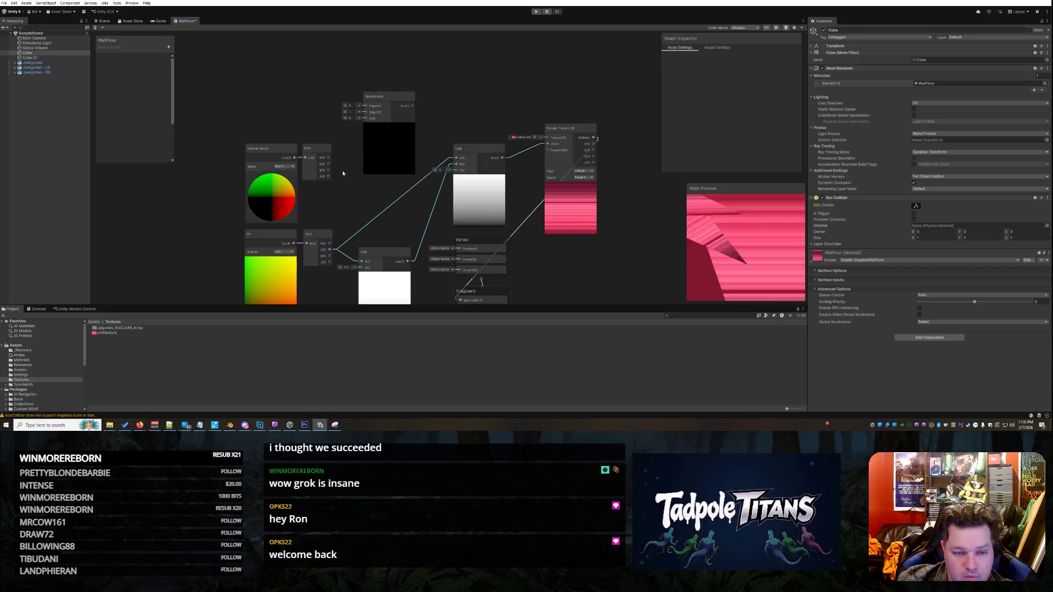
{"action": "mouse_move", "coordinate": [361, 141]}
{"action": "left_mouse_down"}
{"action": "mouse_move", "coordinate": [366, 118]}
{"action": "mouse_move", "coordinate": [415, 108]}
{"action": "mouse_move", "coordinate": [460, 174]}
{"action": "left_mouse_up"}
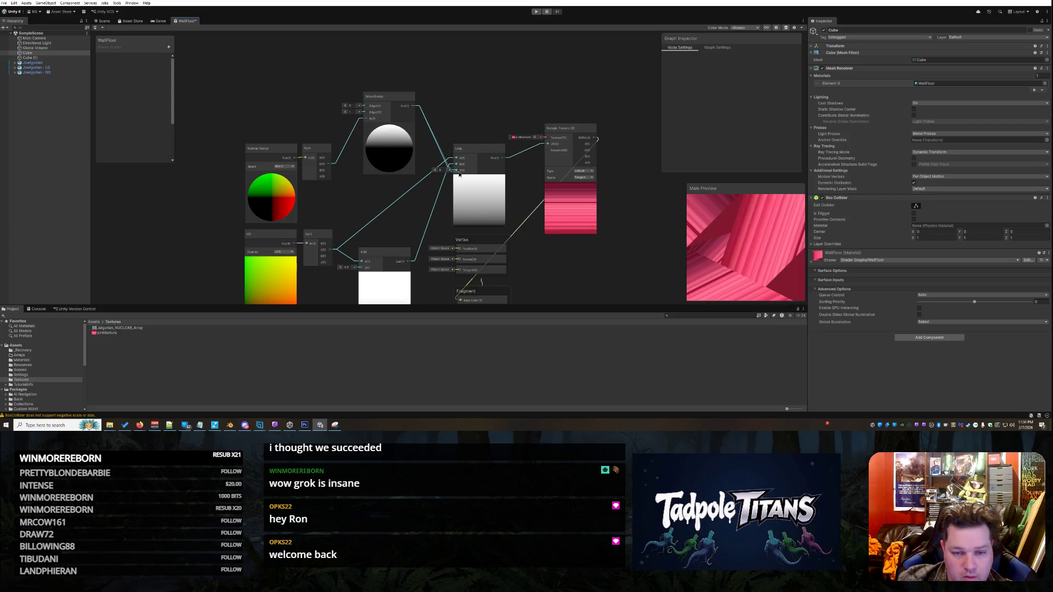
{"action": "mouse_move", "coordinate": [392, 97]}
{"action": "left_mouse_down"}
{"action": "mouse_move", "coordinate": [389, 138]}
{"action": "mouse_move", "coordinate": [385, 128]}
{"action": "left_mouse_up"}
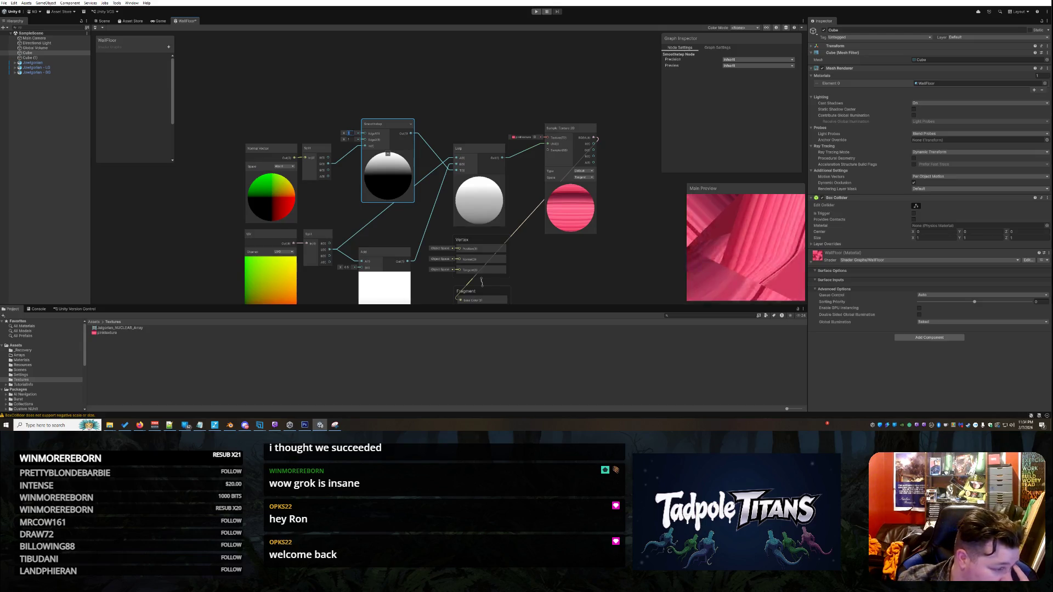
{"action": "left_click", "coordinate": [351, 139]}
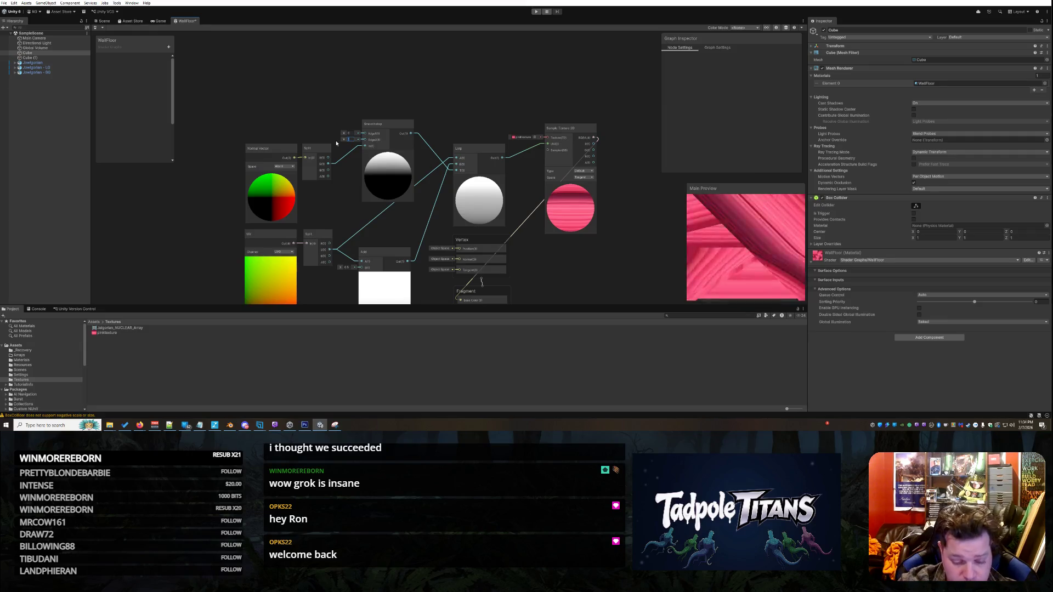
Step: Set Smoothstep's Edge2 to 0.3, keeping Sample Texture 2D at Default type and Tangent space
{"action": "type", "text": "0.3"}
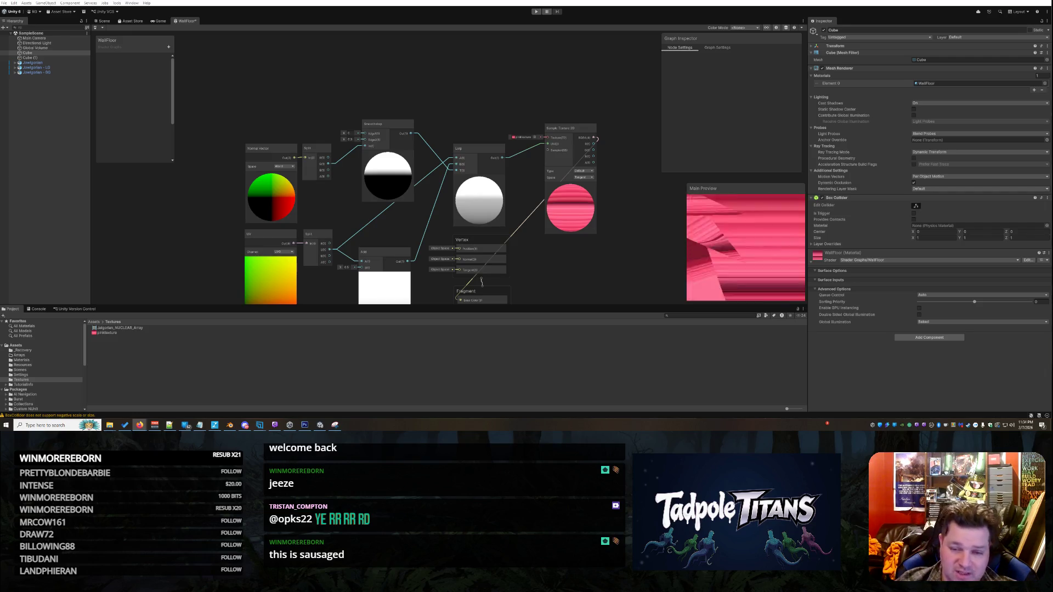
{"action": "left_click", "coordinate": [583, 171]}
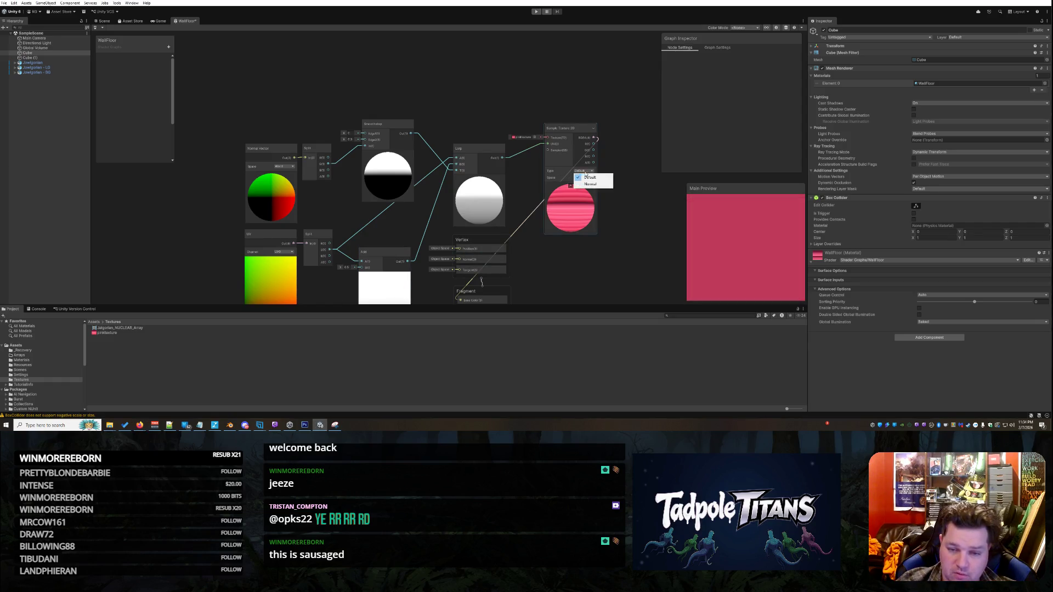
{"action": "left_click", "coordinate": [588, 177]}
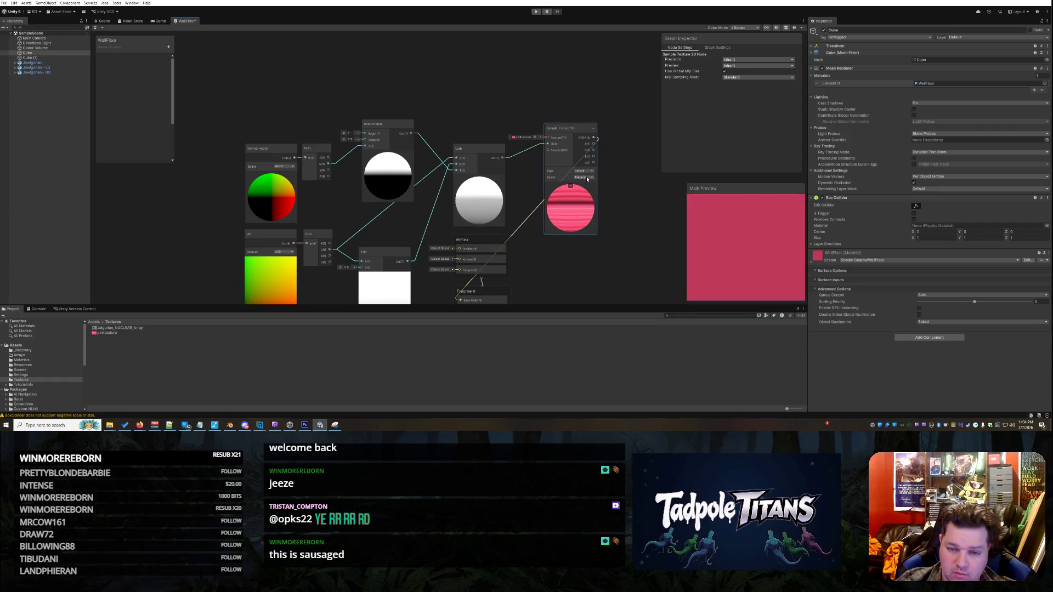
{"action": "left_click", "coordinate": [588, 178]}
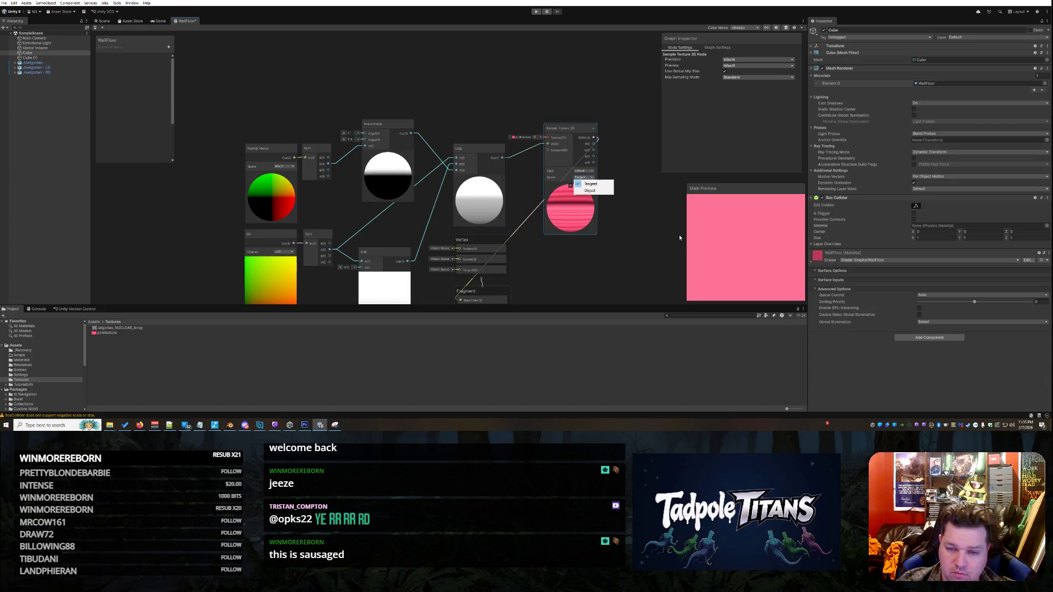
{"action": "left_click", "coordinate": [624, 256]}
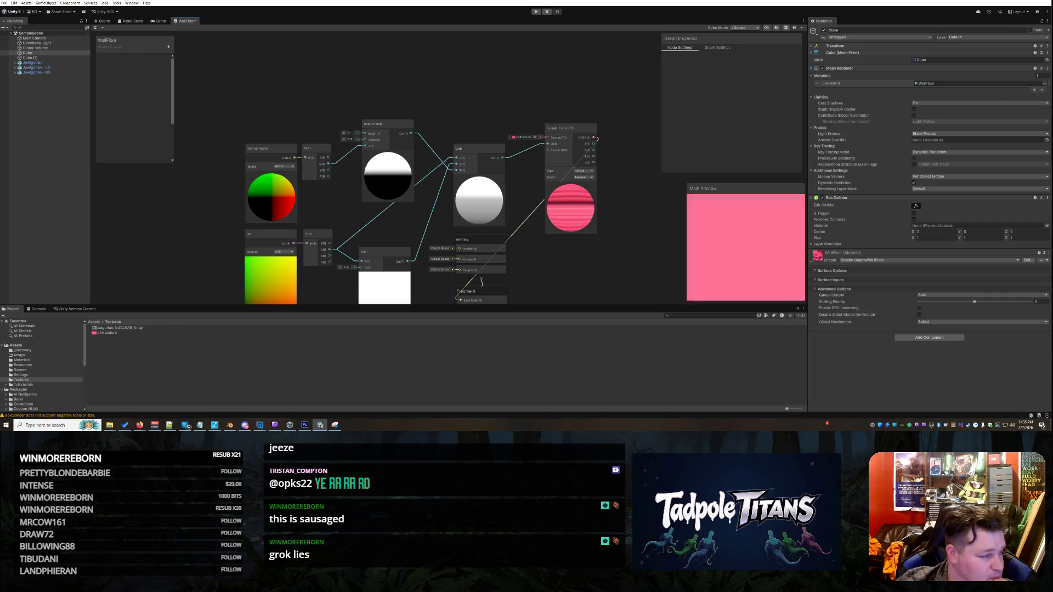
{"action": "right_click", "coordinate": [261, 77]}
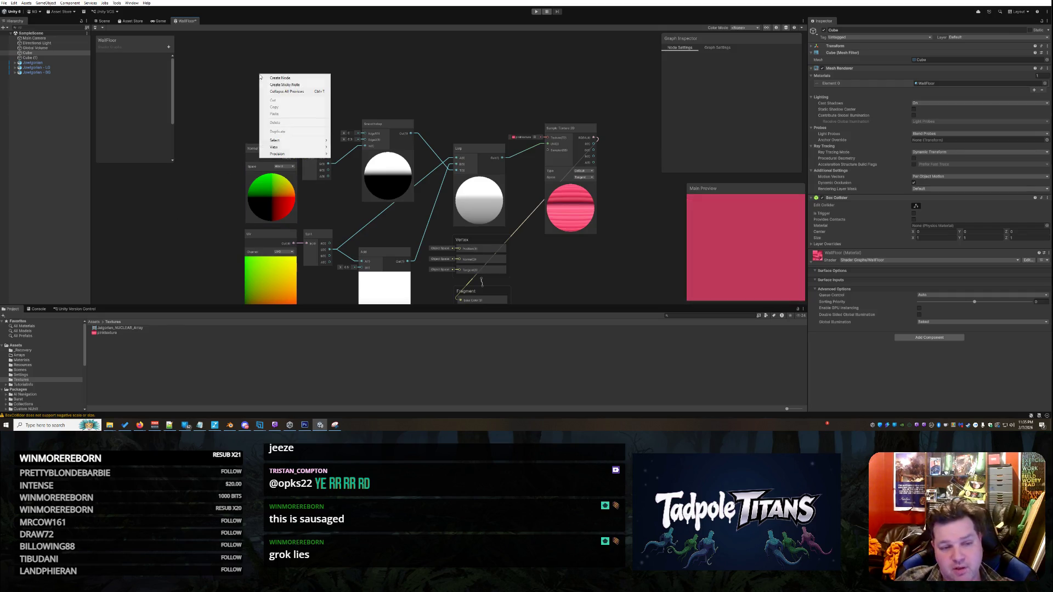
Step: Add a Clamp node from the node search and move it up beside Smoothstep
{"action": "left_click", "coordinate": [280, 78]}
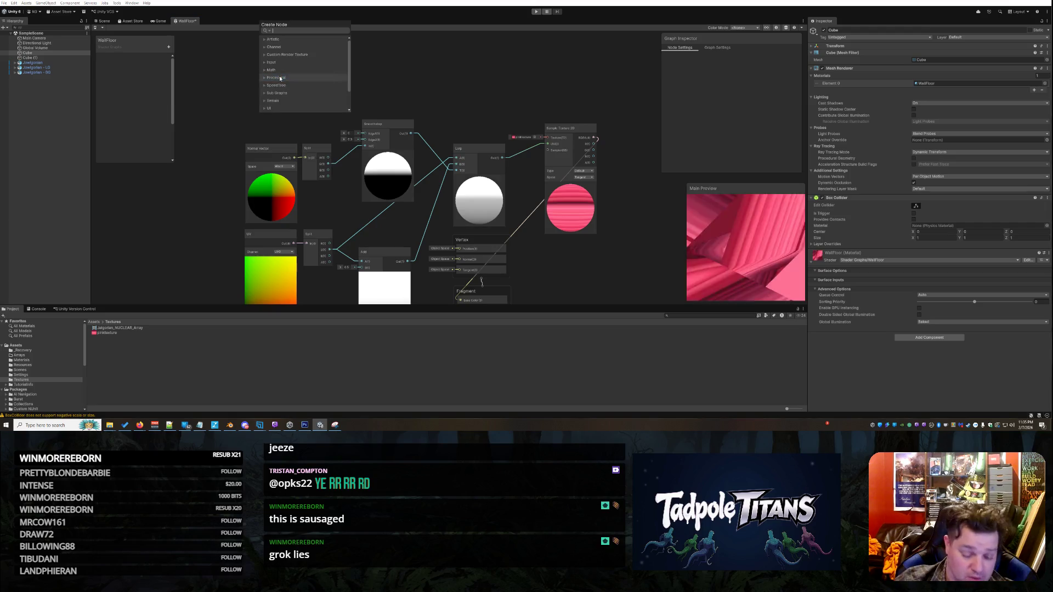
{"action": "type", "text": "clamp"}
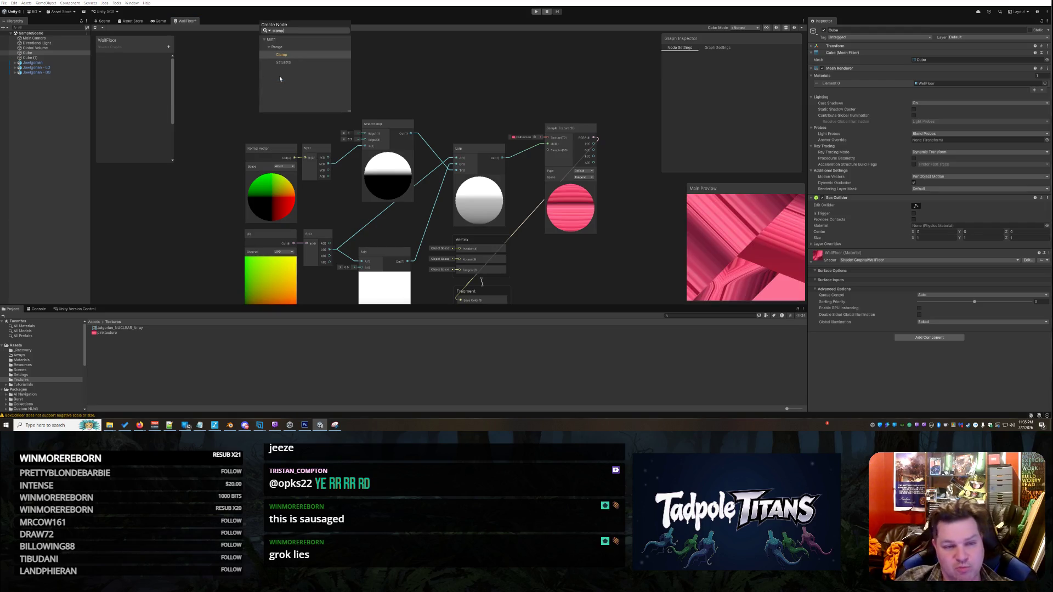
{"action": "key", "text": "Return"}
{"action": "left_click_drag", "start_coordinate": [288, 89], "coordinate": [311, 65]}
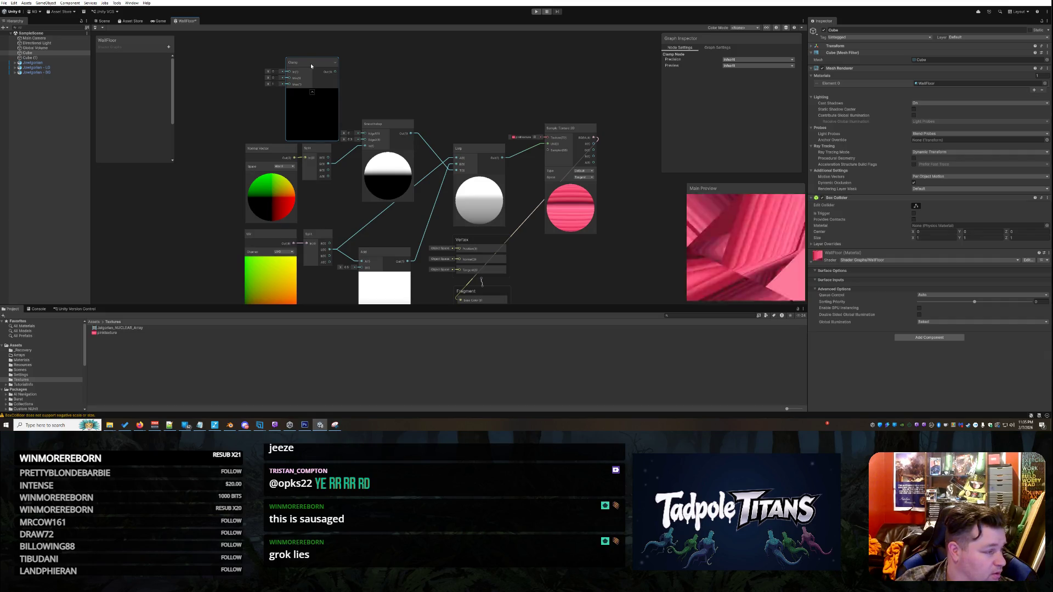
{"action": "mouse_move", "coordinate": [311, 65]}
{"action": "left_mouse_down"}
{"action": "mouse_move", "coordinate": [333, 65]}
{"action": "mouse_move", "coordinate": [320, 75]}
{"action": "left_mouse_up"}
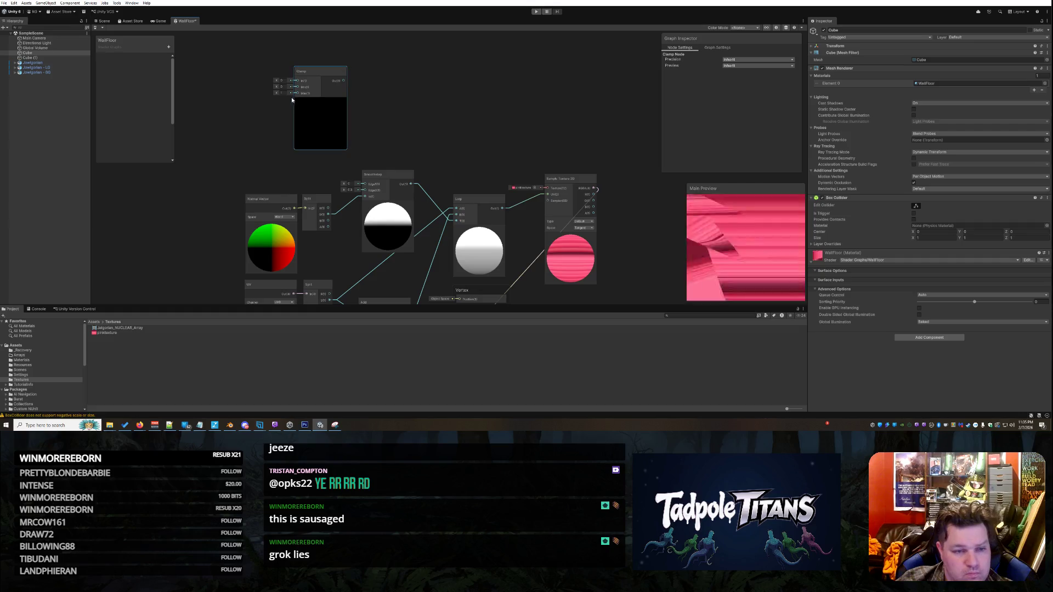
Step: Drop the Clamp node onto the wire into Lerp and line Smoothstep and Clamp up side by side
{"action": "left_click", "coordinate": [427, 195]}
{"action": "right_click", "coordinate": [427, 196]}
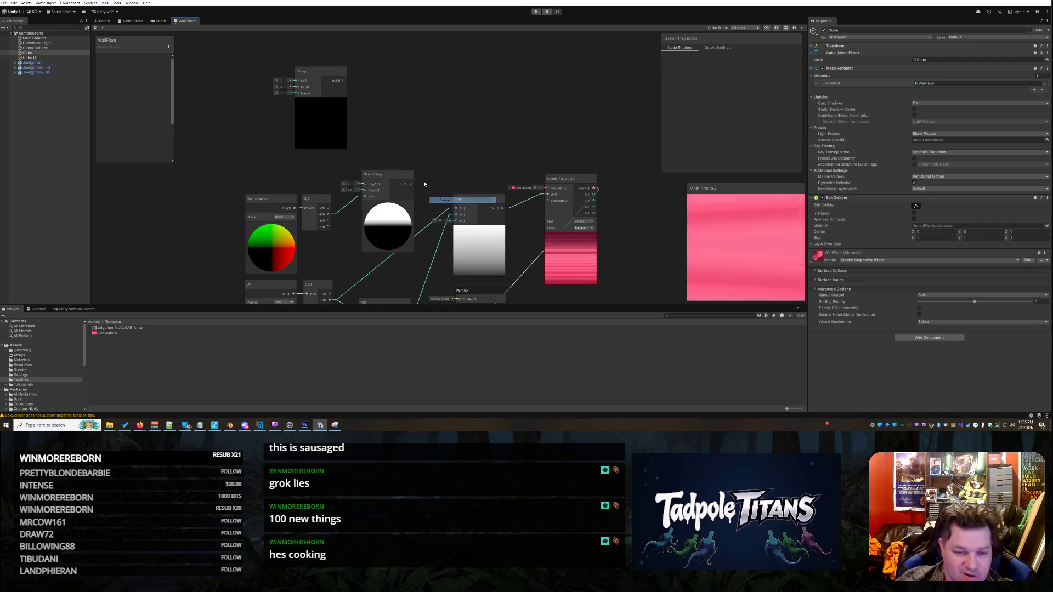
{"action": "left_click", "coordinate": [424, 183]}
{"action": "mouse_move", "coordinate": [299, 140]}
{"action": "left_mouse_down"}
{"action": "mouse_move", "coordinate": [416, 154]}
{"action": "mouse_move", "coordinate": [400, 122]}
{"action": "mouse_move", "coordinate": [414, 96]}
{"action": "mouse_move", "coordinate": [460, 144]}
{"action": "mouse_move", "coordinate": [456, 221]}
{"action": "left_mouse_up"}
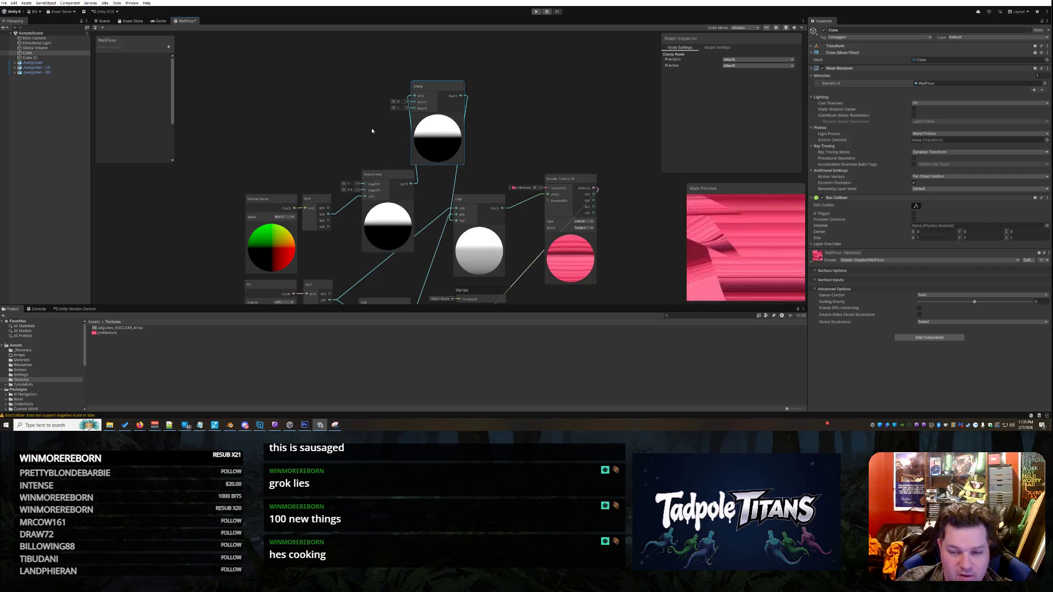
{"action": "mouse_move", "coordinate": [380, 177]}
{"action": "left_mouse_down"}
{"action": "mouse_move", "coordinate": [335, 112]}
{"action": "mouse_move", "coordinate": [348, 96]}
{"action": "left_mouse_up"}
{"action": "mouse_move", "coordinate": [433, 86]}
{"action": "left_mouse_down"}
{"action": "mouse_move", "coordinate": [439, 101]}
{"action": "mouse_move", "coordinate": [466, 96]}
{"action": "left_mouse_up"}
{"action": "left_click", "coordinate": [521, 97]}
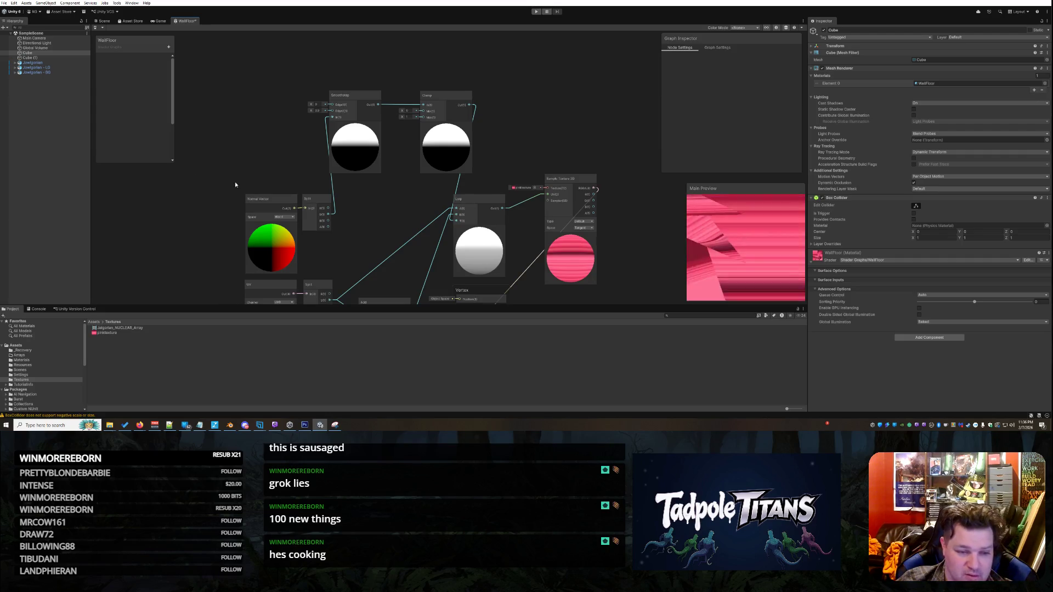
Step: Add a Normalize node and route Normal Vector through it into Split
{"action": "right_click", "coordinate": [233, 145]}
{"action": "left_click", "coordinate": [252, 148]}
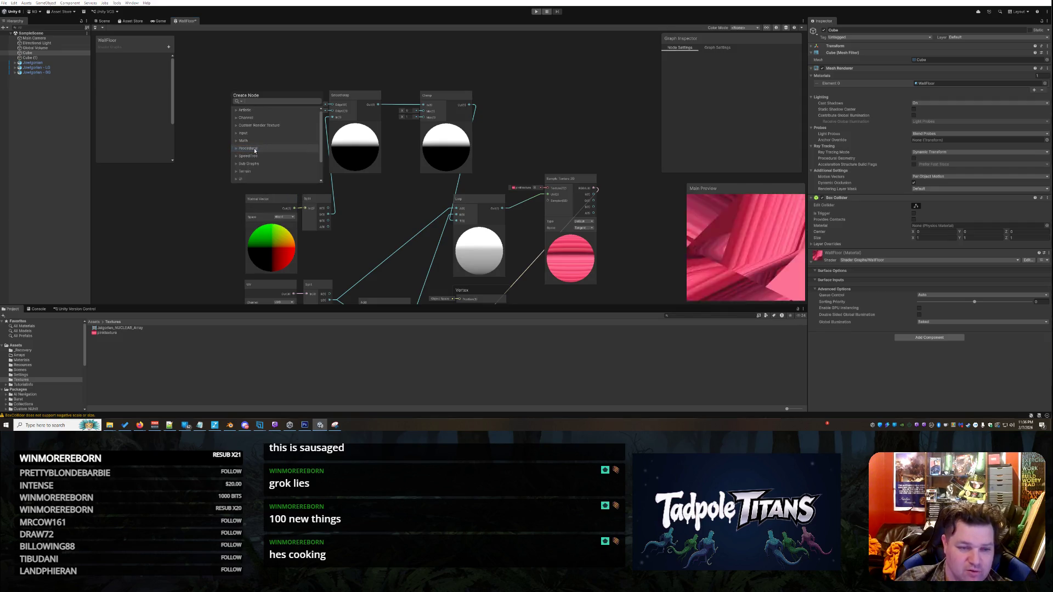
{"action": "type", "text": "normali"}
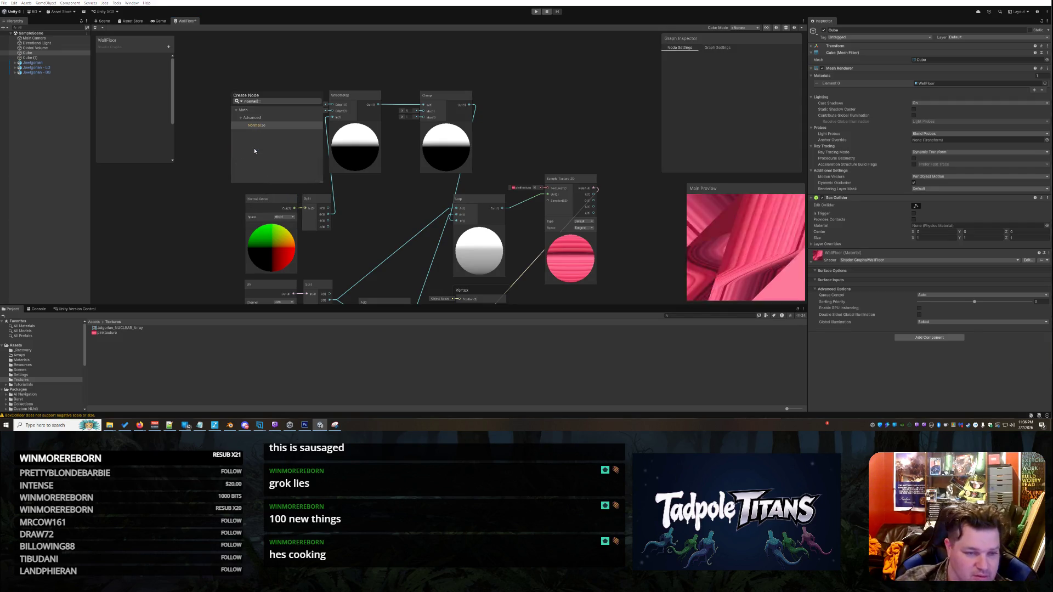
{"action": "left_click", "coordinate": [255, 126]}
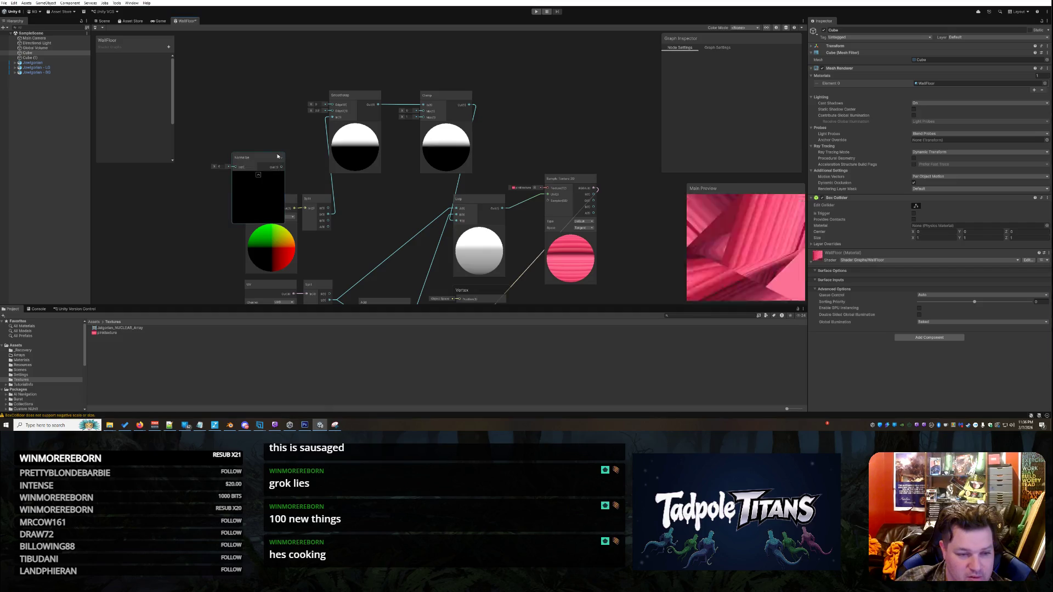
{"action": "left_click_drag", "start_coordinate": [278, 156], "coordinate": [294, 117]}
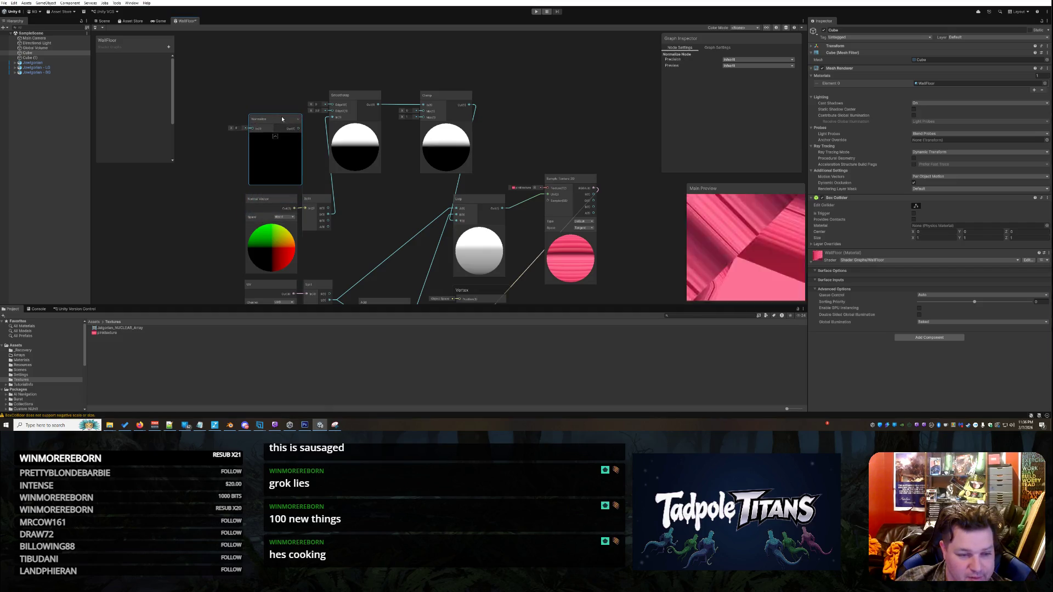
{"action": "mouse_move", "coordinate": [301, 210]}
{"action": "left_mouse_down"}
{"action": "mouse_move", "coordinate": [257, 211]}
{"action": "mouse_move", "coordinate": [259, 130]}
{"action": "mouse_move", "coordinate": [301, 206]}
{"action": "left_mouse_up"}
{"action": "left_click", "coordinate": [292, 208]}
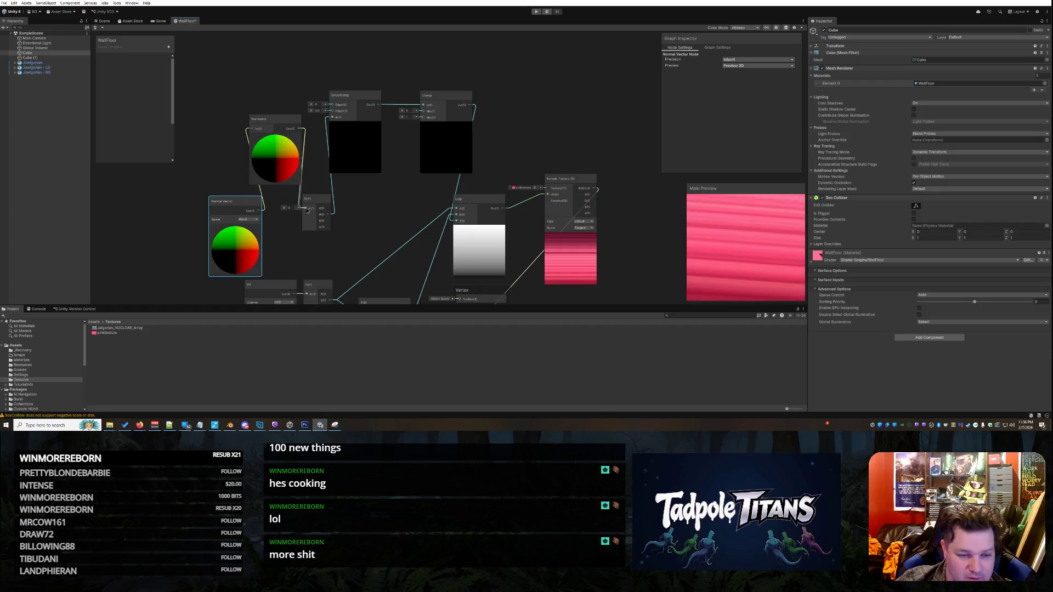
{"action": "left_click_drag", "start_coordinate": [225, 203], "coordinate": [202, 201]}
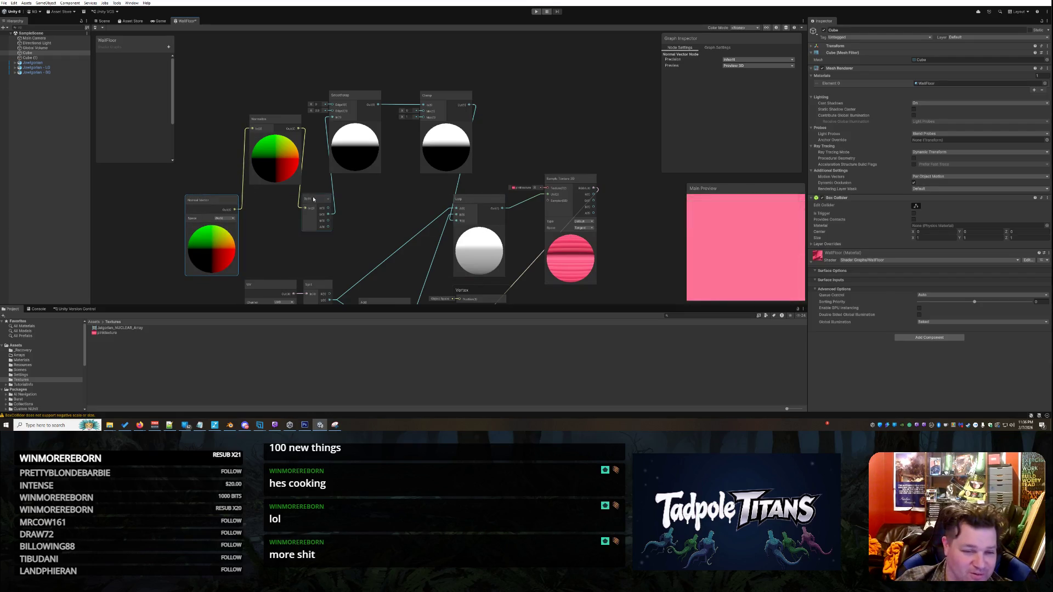
Step: Drag the Normalize, Smoothstep, Split, UV, Add, Vertex, Clamp and Lerp nodes into a compact layout with Lerp below Clamp
{"action": "left_click_drag", "start_coordinate": [277, 117], "coordinate": [262, 107]}
{"action": "left_click_drag", "start_coordinate": [346, 96], "coordinate": [358, 96]}
{"action": "left_click_drag", "start_coordinate": [322, 206], "coordinate": [321, 153]}
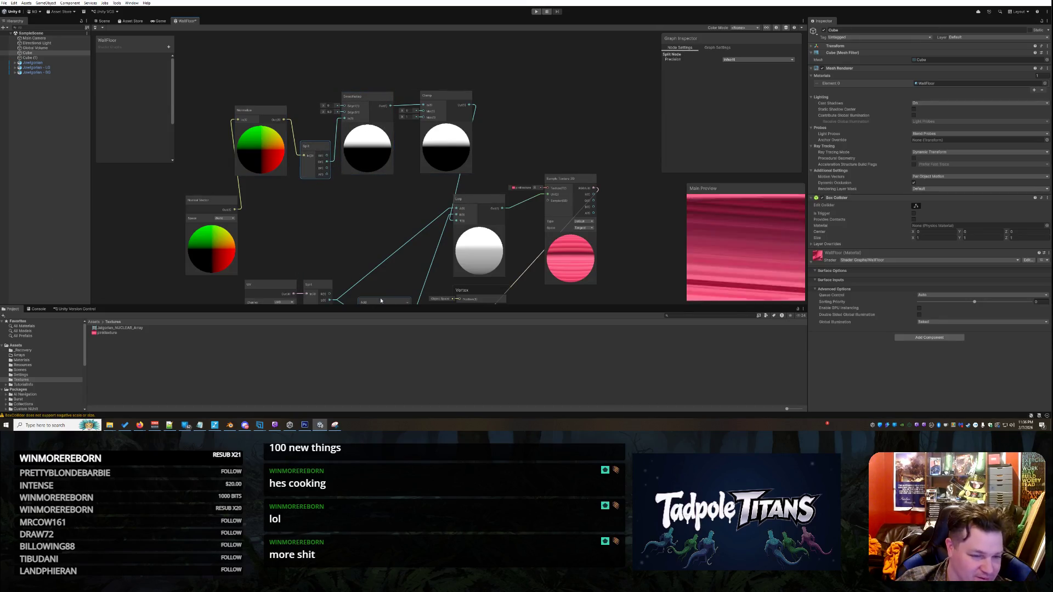
{"action": "left_click_drag", "start_coordinate": [261, 280], "coordinate": [266, 216]}
{"action": "left_click_drag", "start_coordinate": [313, 283], "coordinate": [315, 220]}
{"action": "left_click_drag", "start_coordinate": [392, 298], "coordinate": [389, 216]}
{"action": "left_click_drag", "start_coordinate": [489, 191], "coordinate": [525, 86]}
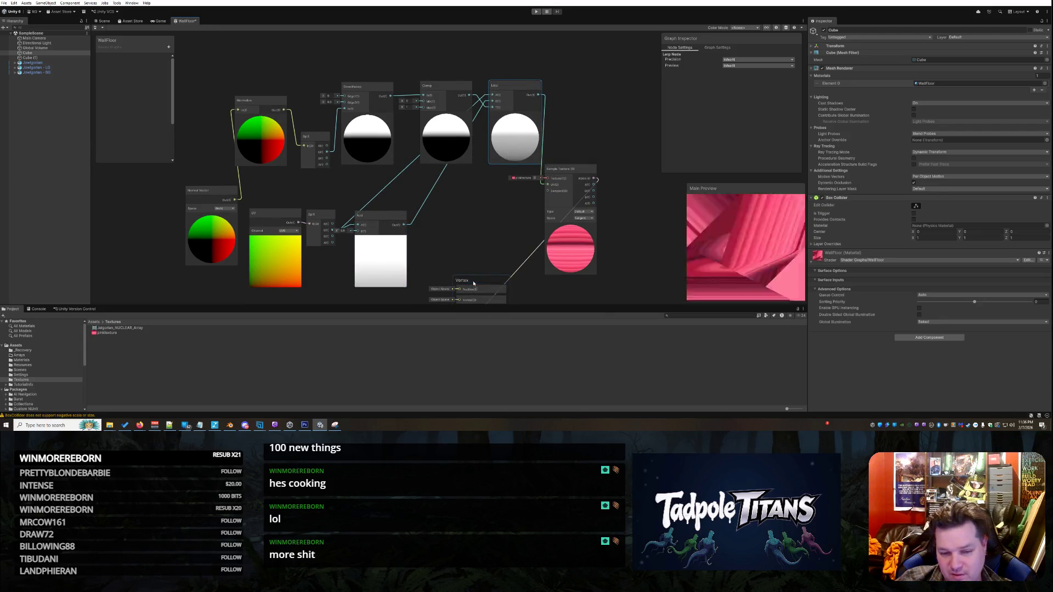
{"action": "left_click_drag", "start_coordinate": [474, 284], "coordinate": [470, 219]}
{"action": "mouse_move", "coordinate": [441, 89]}
{"action": "left_mouse_down"}
{"action": "mouse_move", "coordinate": [424, 87]}
{"action": "mouse_move", "coordinate": [422, 59]}
{"action": "left_mouse_up"}
{"action": "left_click_drag", "start_coordinate": [509, 132], "coordinate": [464, 170]}
{"action": "scroll", "coordinate": [393, 239], "scroll_direction": "down", "scroll_amount": 4}
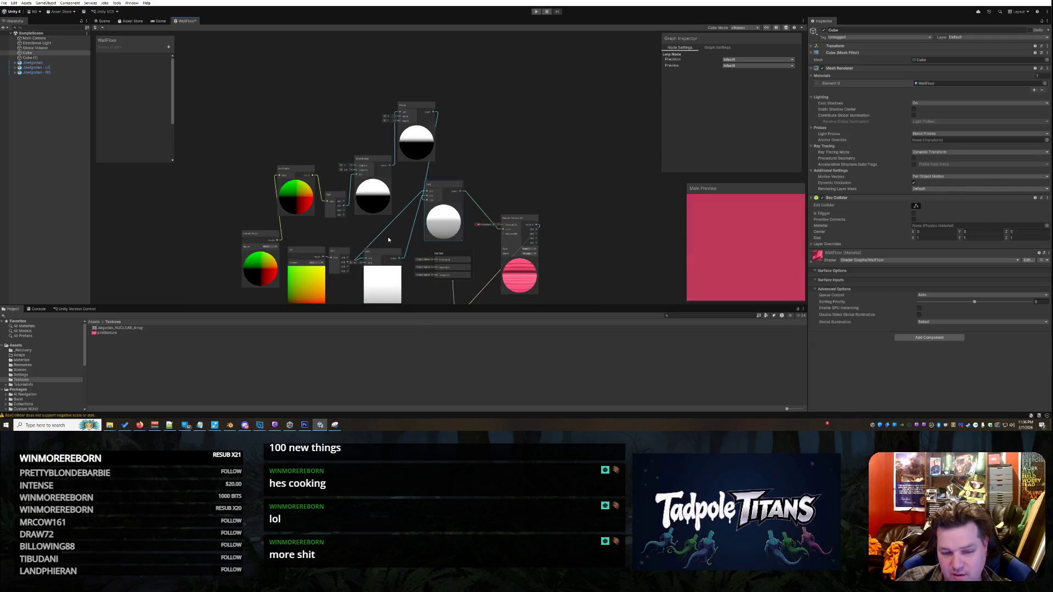
Step: Zoom into the WallFloor graph and shift the Fragment block slightly upward
{"action": "scroll", "coordinate": [496, 233], "scroll_direction": "up", "scroll_amount": 1}
{"action": "scroll", "coordinate": [496, 234], "scroll_direction": "down", "scroll_amount": 3}
{"action": "scroll", "coordinate": [434, 291], "scroll_direction": "up", "scroll_amount": 3}
{"action": "scroll", "coordinate": [439, 289], "scroll_direction": "down", "scroll_amount": 8}
{"action": "scroll", "coordinate": [450, 296], "scroll_direction": "up", "scroll_amount": 7}
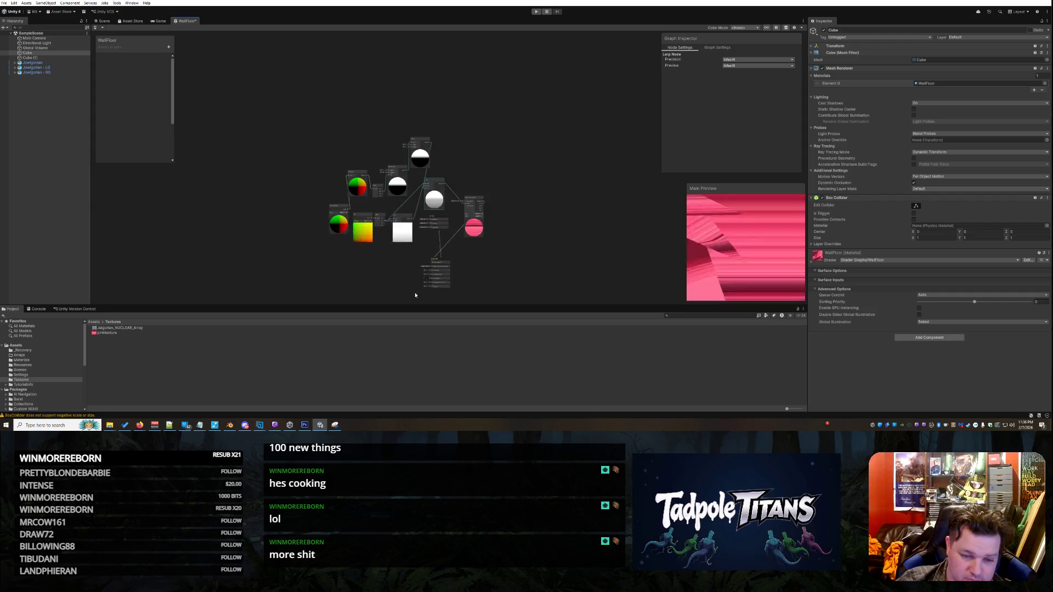
{"action": "left_click_drag", "start_coordinate": [457, 244], "coordinate": [451, 213]}
{"action": "scroll", "coordinate": [478, 95], "scroll_direction": "up", "scroll_amount": 2}
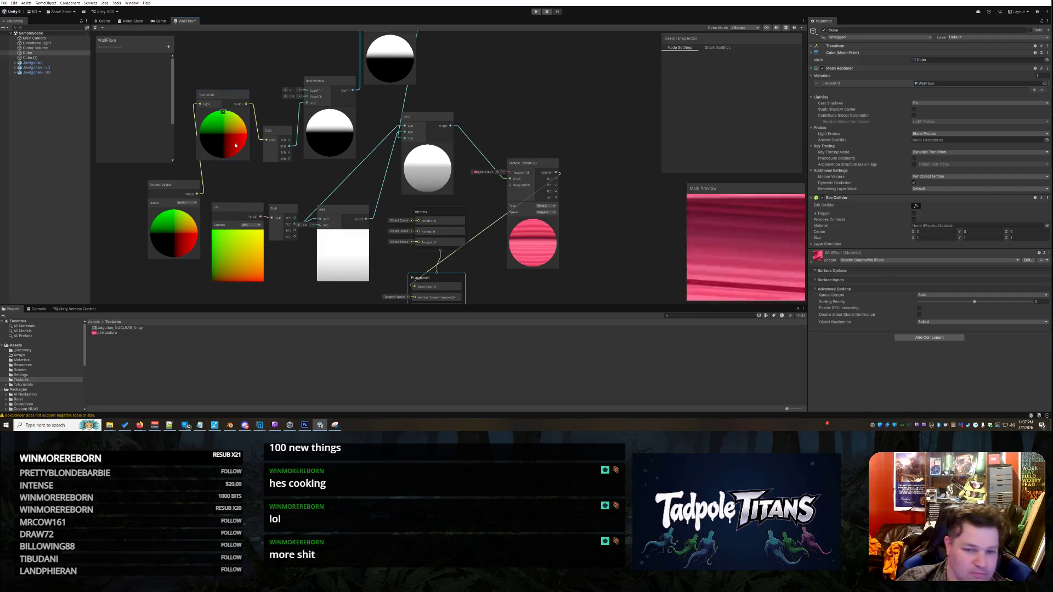
Step: Delete the wire feeding into the Lerp node
{"action": "right_click", "coordinate": [406, 97]}
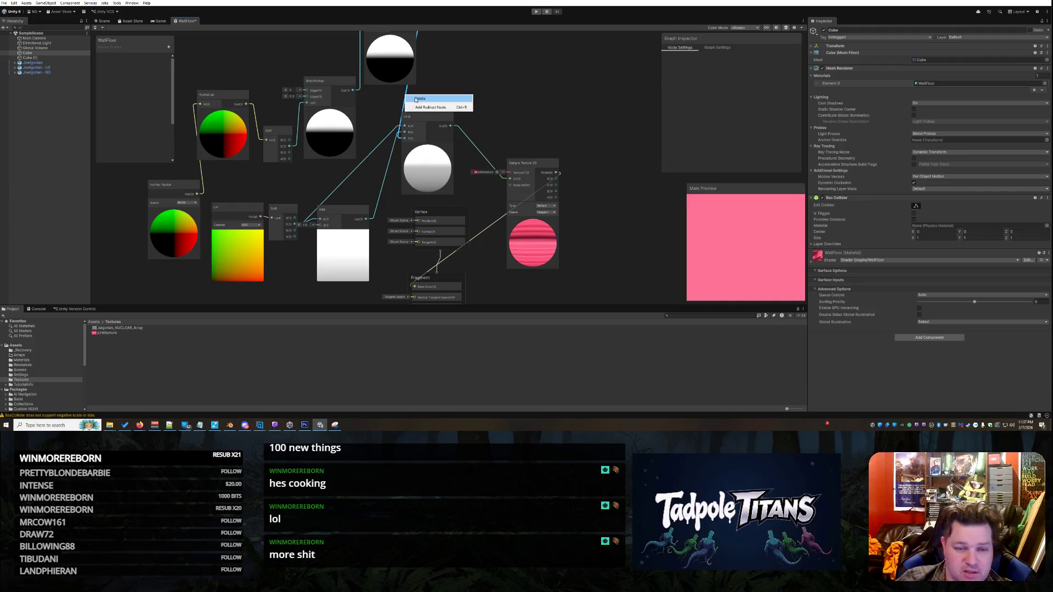
{"action": "left_click", "coordinate": [416, 99]}
{"action": "scroll", "coordinate": [522, 77], "scroll_direction": "down", "scroll_amount": 3}
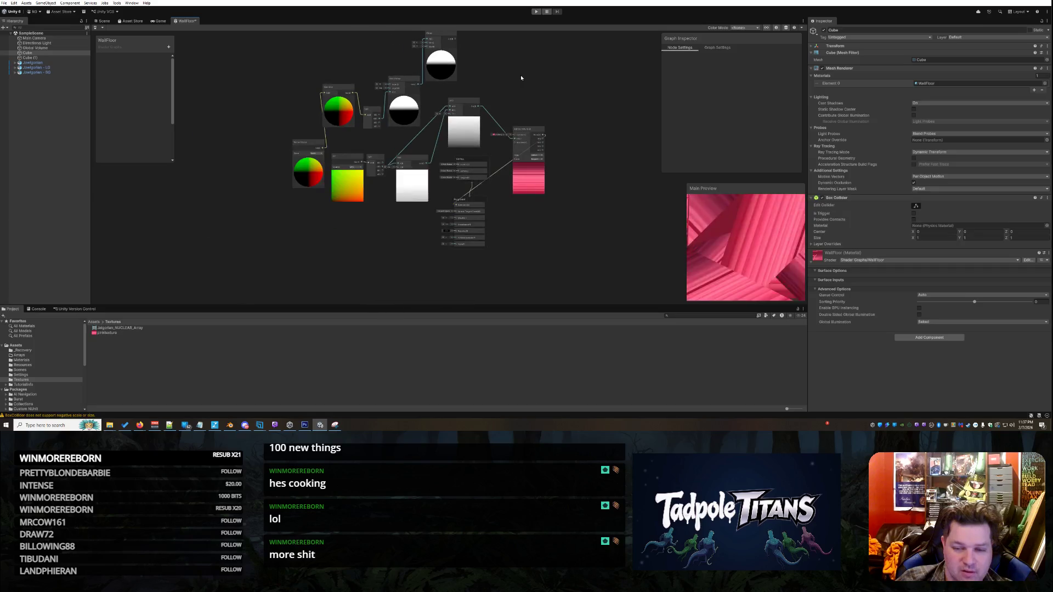
{"action": "scroll", "coordinate": [522, 76], "scroll_direction": "up", "scroll_amount": 1}
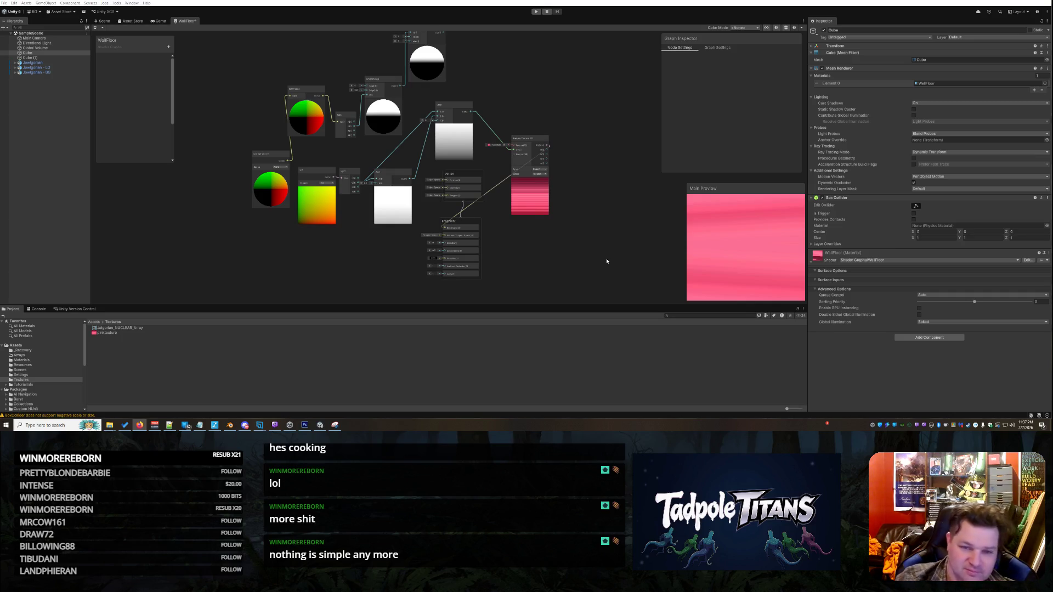
Step: Drag a connection from Clamp's output and shift the Lerp node right and up
{"action": "mouse_move", "coordinate": [439, 32]}
{"action": "left_mouse_down"}
{"action": "mouse_move", "coordinate": [464, 67]}
{"action": "mouse_move", "coordinate": [428, 117]}
{"action": "left_mouse_up"}
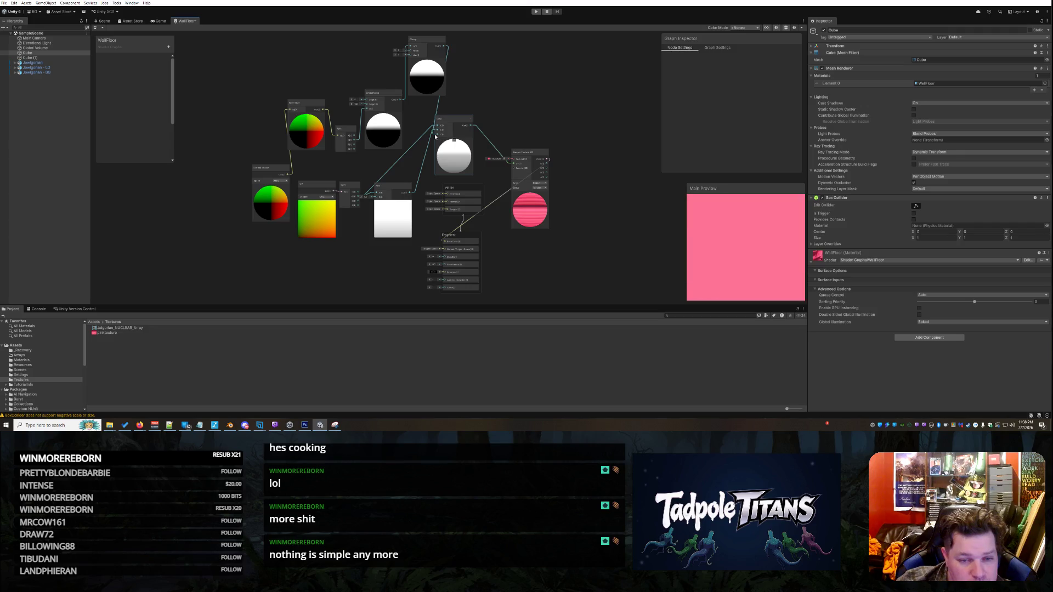
{"action": "left_click_drag", "start_coordinate": [448, 123], "coordinate": [472, 115]}
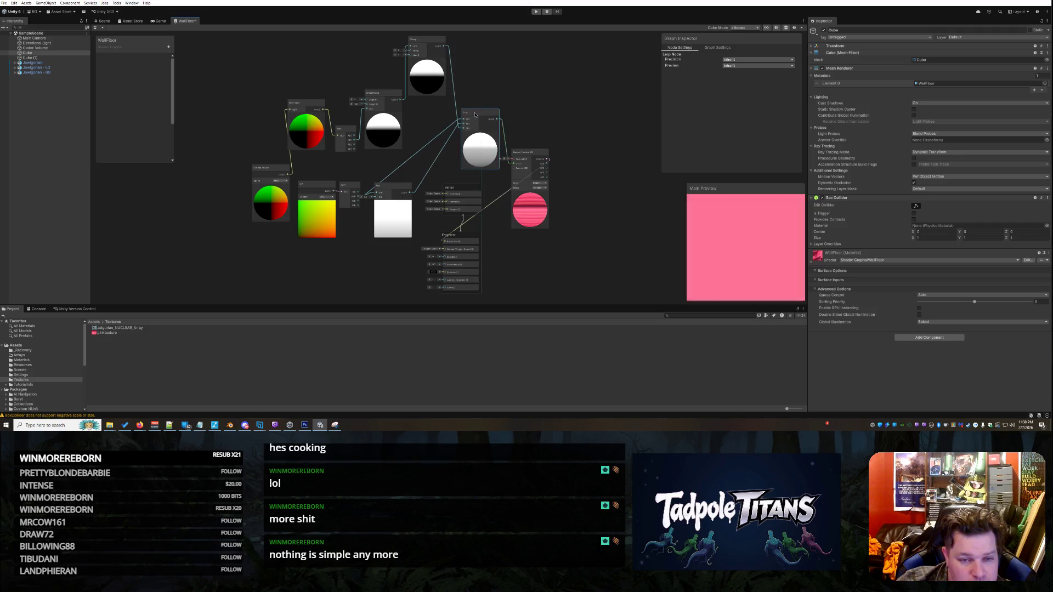
{"action": "left_click", "coordinate": [448, 49]}
{"action": "right_click", "coordinate": [451, 62]}
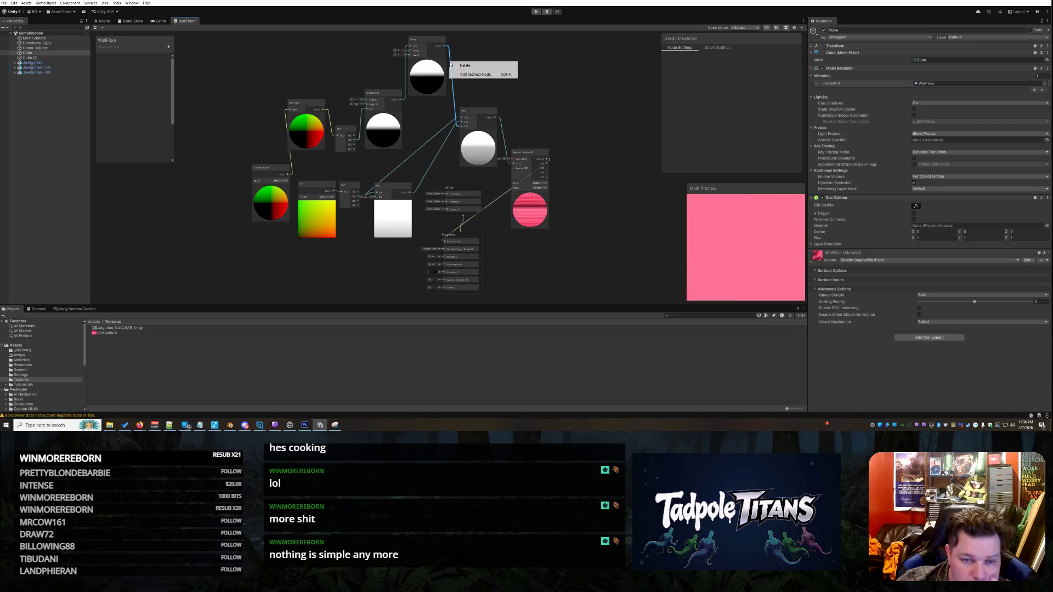
Step: Delete Lerp's remaining input wire and add a Constant node
{"action": "left_click", "coordinate": [458, 66]}
{"action": "right_click", "coordinate": [520, 72]}
{"action": "left_click", "coordinate": [540, 76]}
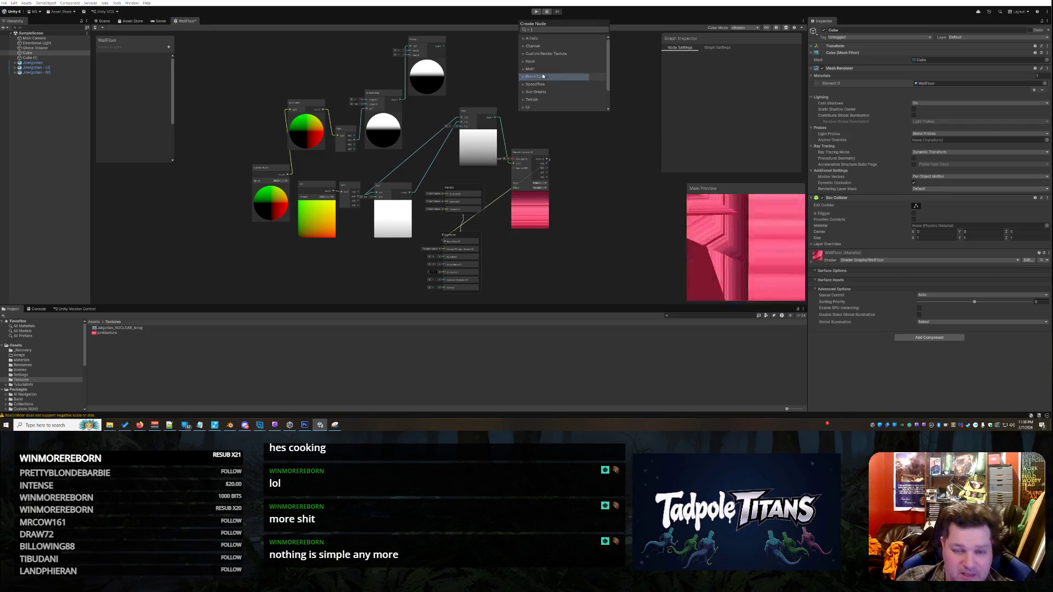
{"action": "type", "text": "const"}
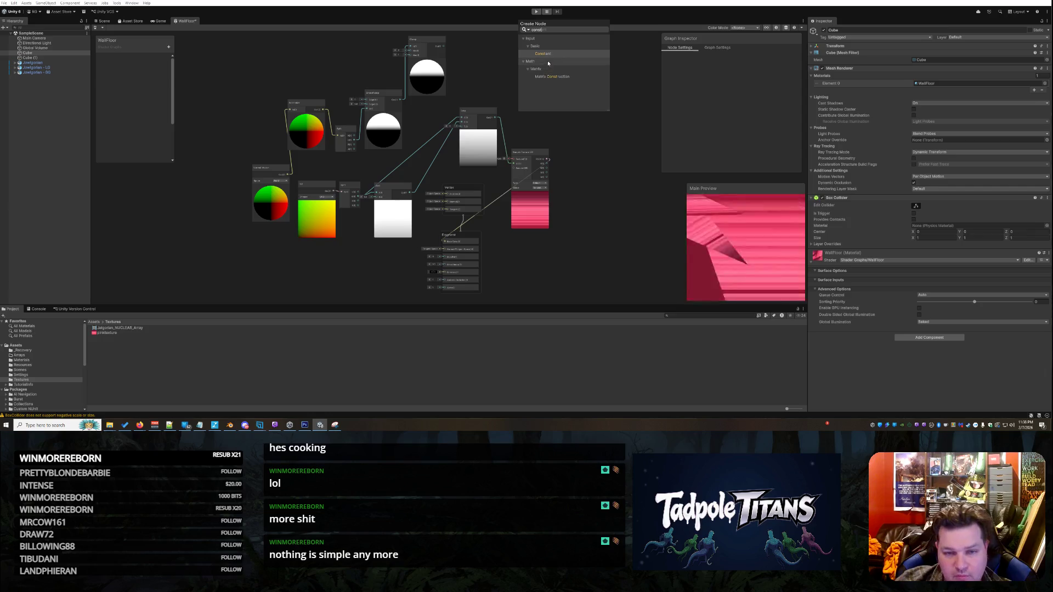
{"action": "left_click", "coordinate": [552, 56]}
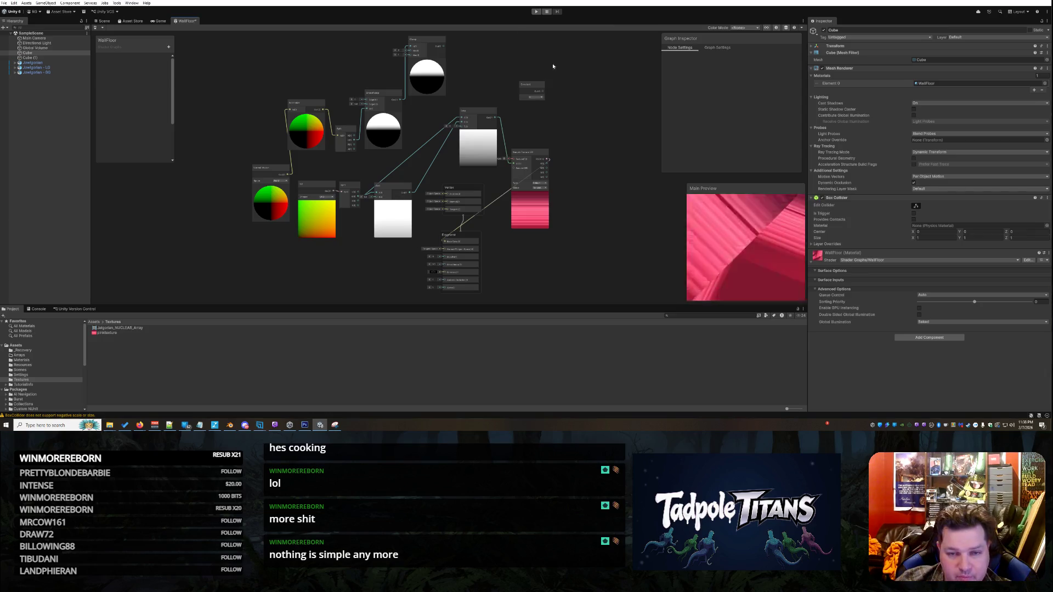
Step: Wire the Constant node into Lerp and set its value to E
{"action": "left_click", "coordinate": [540, 99]}
{"action": "left_click", "coordinate": [541, 103]}
{"action": "left_click_drag", "start_coordinate": [543, 91], "coordinate": [462, 122]}
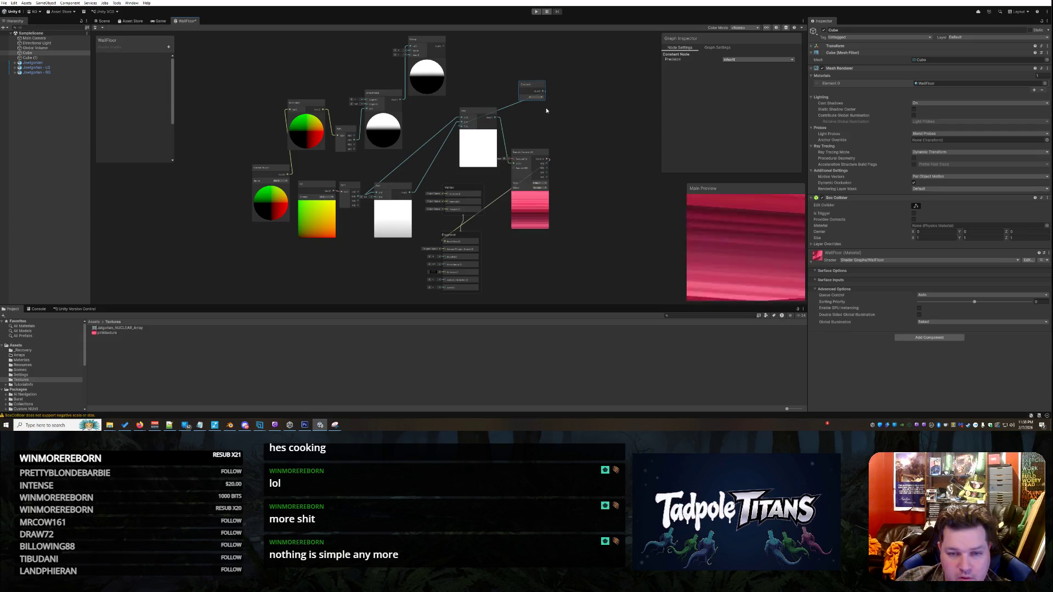
{"action": "left_click", "coordinate": [541, 100]}
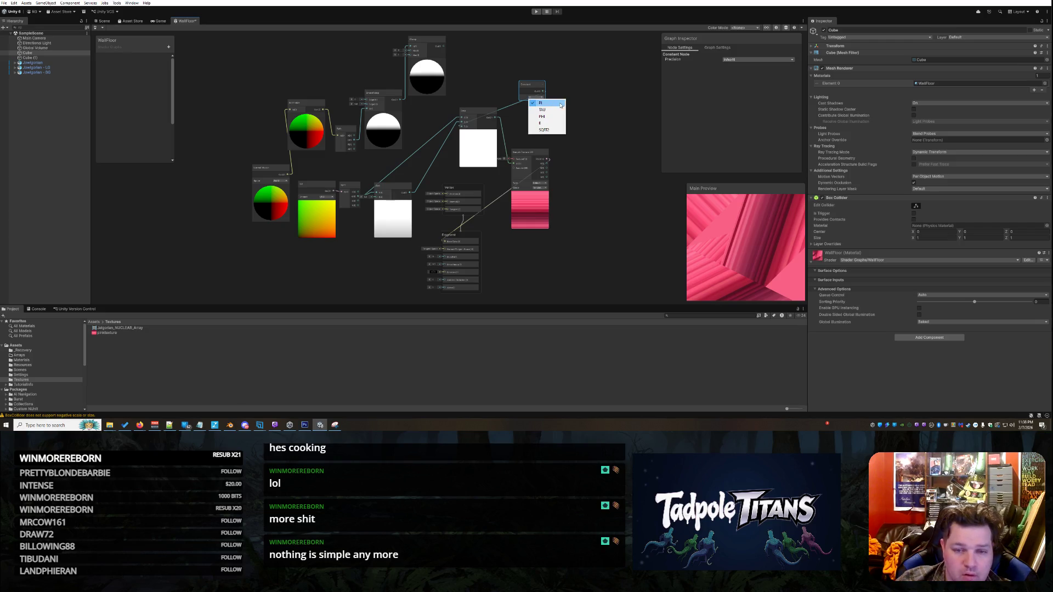
{"action": "left_click", "coordinate": [543, 123]}
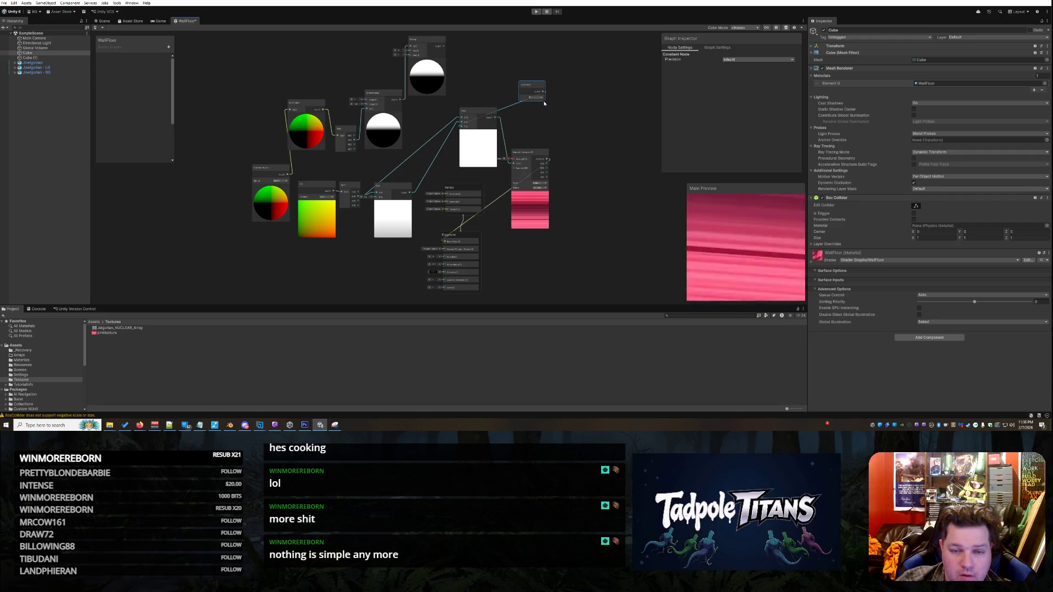
{"action": "left_click", "coordinate": [537, 97]}
{"action": "left_click", "coordinate": [532, 103]}
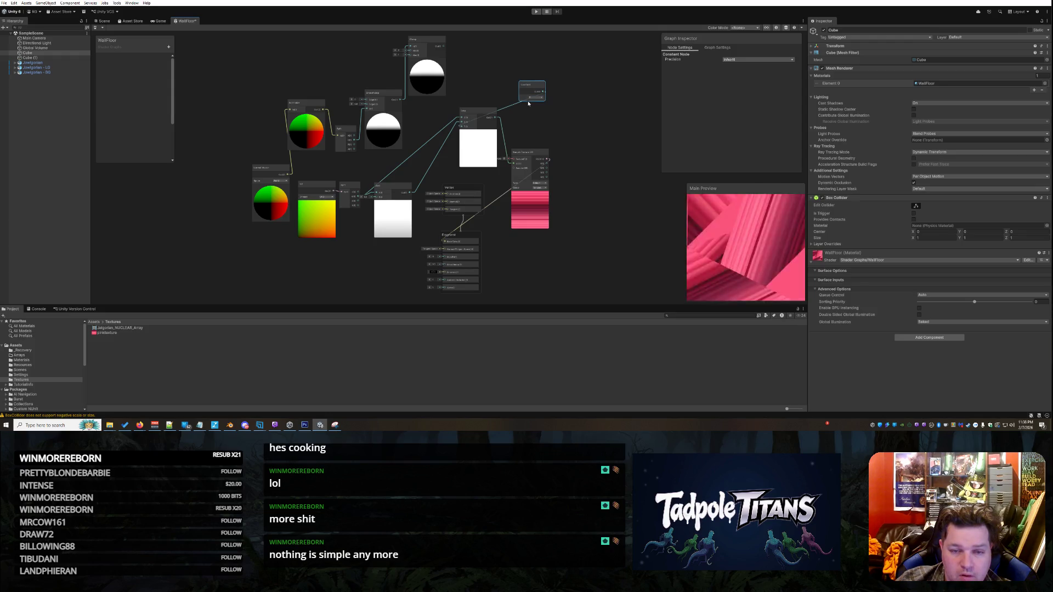
{"action": "scroll", "coordinate": [521, 118], "scroll_direction": "up", "scroll_amount": 5}
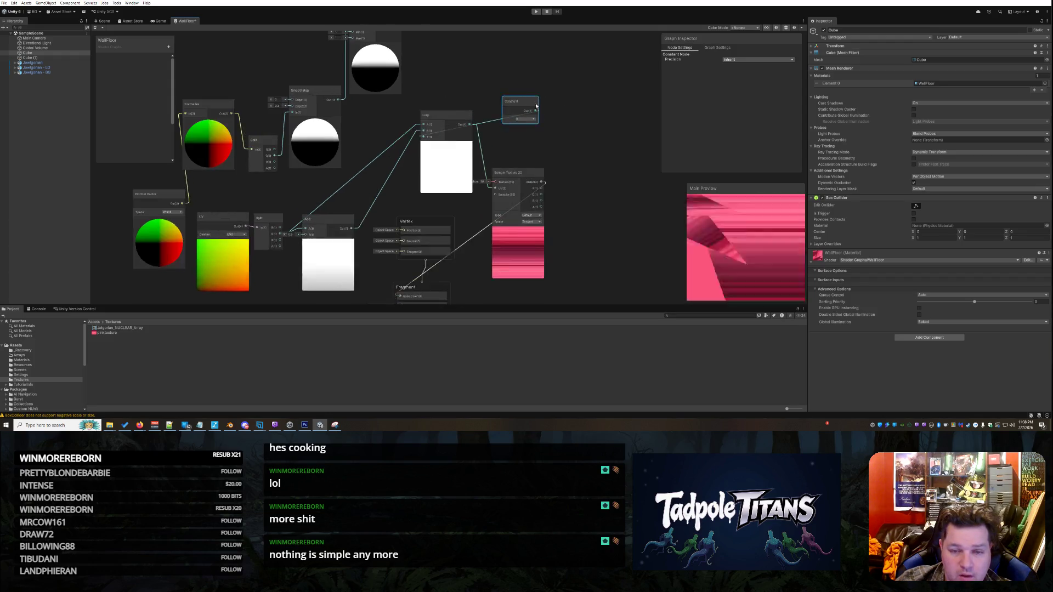
Step: Switch the Constant through TAU, PHI, E and finally SQRT2
{"action": "left_click", "coordinate": [521, 124]}
{"action": "left_click", "coordinate": [521, 138]}
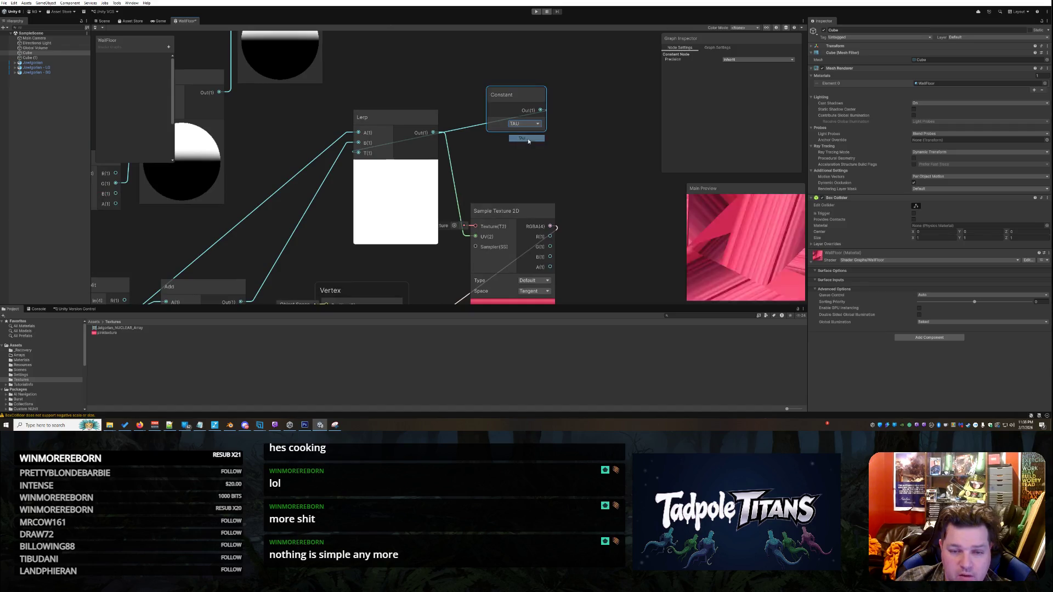
{"action": "left_click", "coordinate": [525, 125]}
{"action": "left_click", "coordinate": [528, 146]}
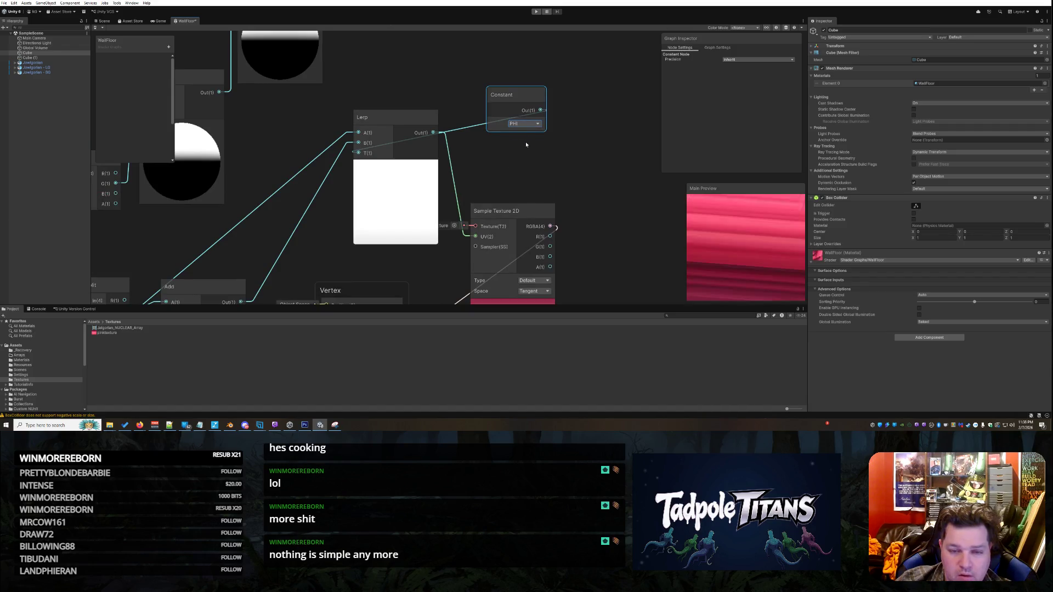
{"action": "left_click", "coordinate": [521, 125]}
{"action": "left_click", "coordinate": [525, 151]}
{"action": "left_click", "coordinate": [525, 124]}
{"action": "left_click", "coordinate": [524, 158]}
{"action": "scroll", "coordinate": [543, 143], "scroll_direction": "down", "scroll_amount": 3}
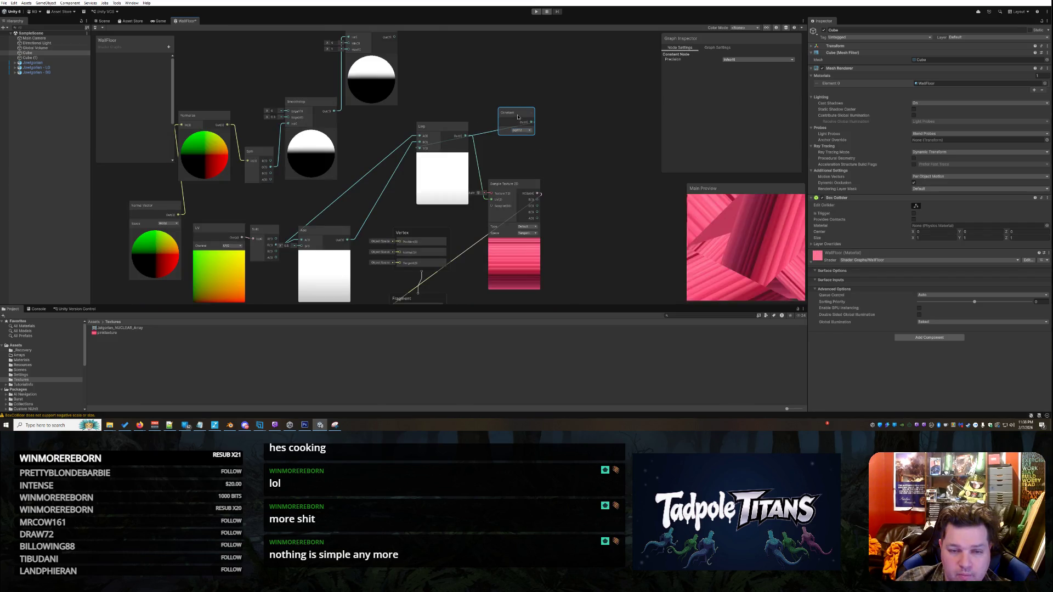
Step: Delete the Constant node and enter 3 in Lerp's T field
{"action": "right_click", "coordinate": [519, 115]}
{"action": "left_click", "coordinate": [533, 143]}
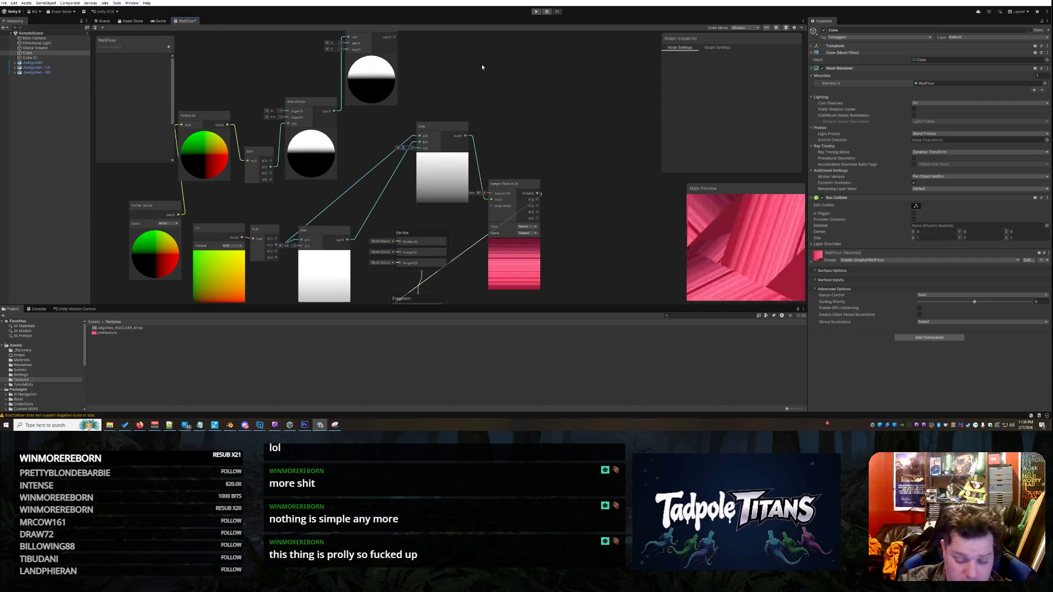
{"action": "type", "text": "3"}
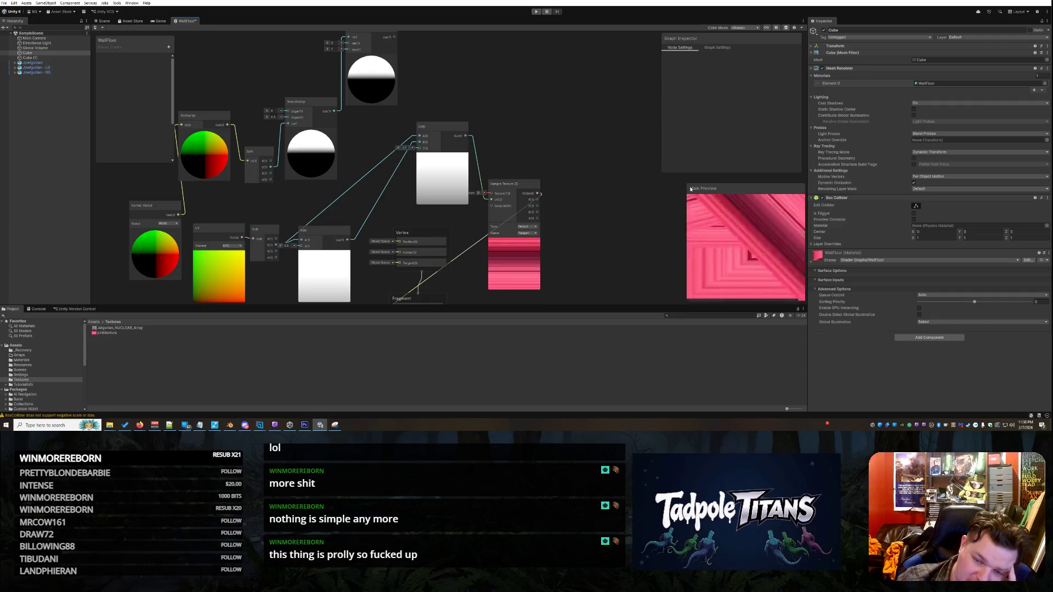
Step: Enlarge the Main Preview window and nudge the Lerp node slightly left
{"action": "mouse_move", "coordinate": [689, 188]}
{"action": "left_mouse_down"}
{"action": "mouse_move", "coordinate": [626, 132]}
{"action": "mouse_move", "coordinate": [649, 148]}
{"action": "mouse_move", "coordinate": [680, 137]}
{"action": "left_mouse_up"}
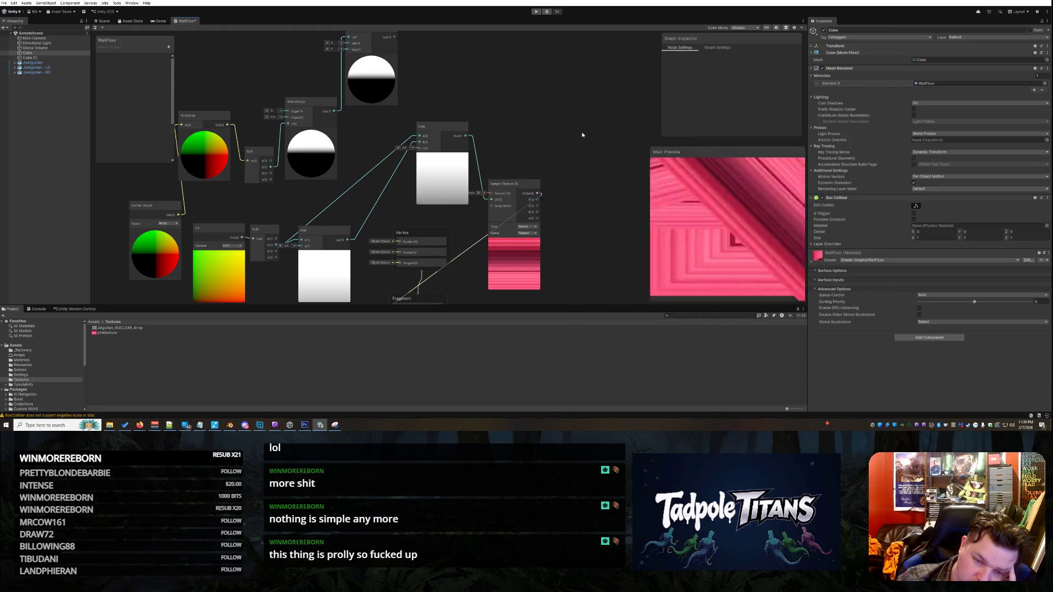
{"action": "left_click_drag", "start_coordinate": [438, 130], "coordinate": [409, 130]}
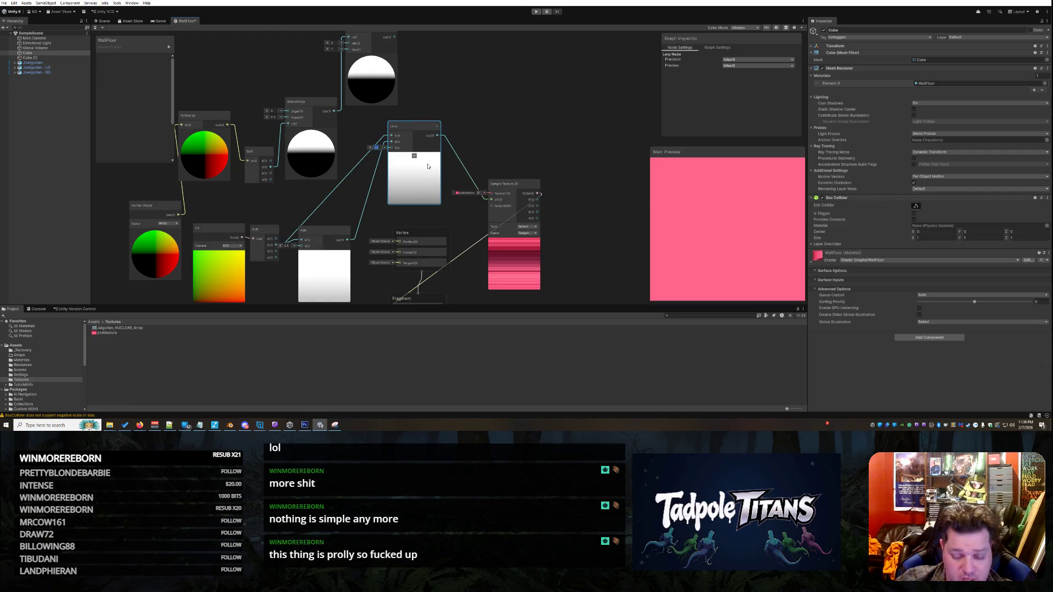
Step: Commit Lerp's T value of 3 and wire Clamp's Out into Lerp's T input
{"action": "key", "text": "Return"}
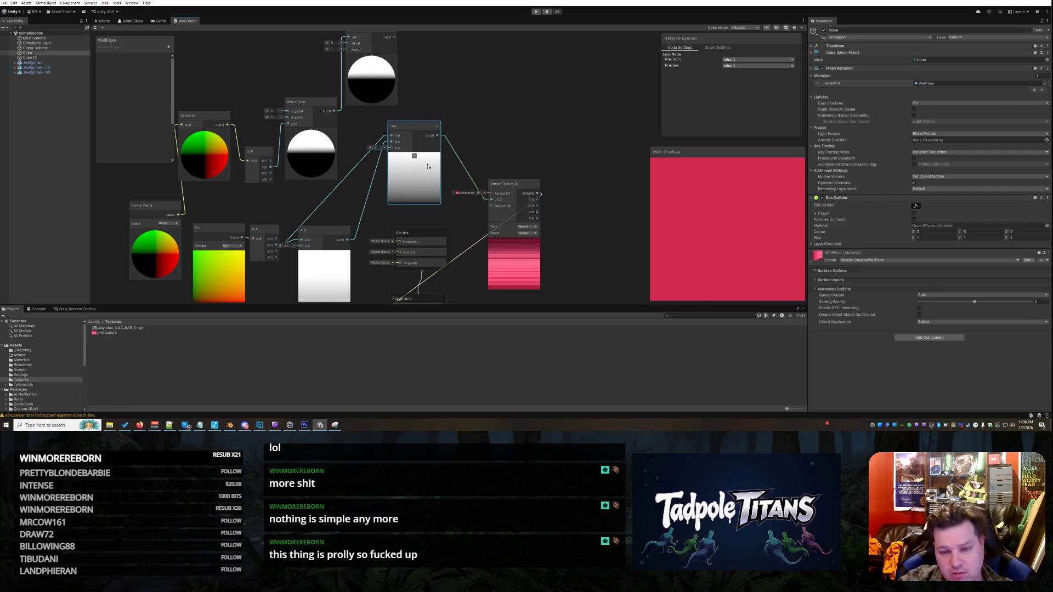
{"action": "scroll", "coordinate": [525, 115], "scroll_direction": "up", "scroll_amount": 2}
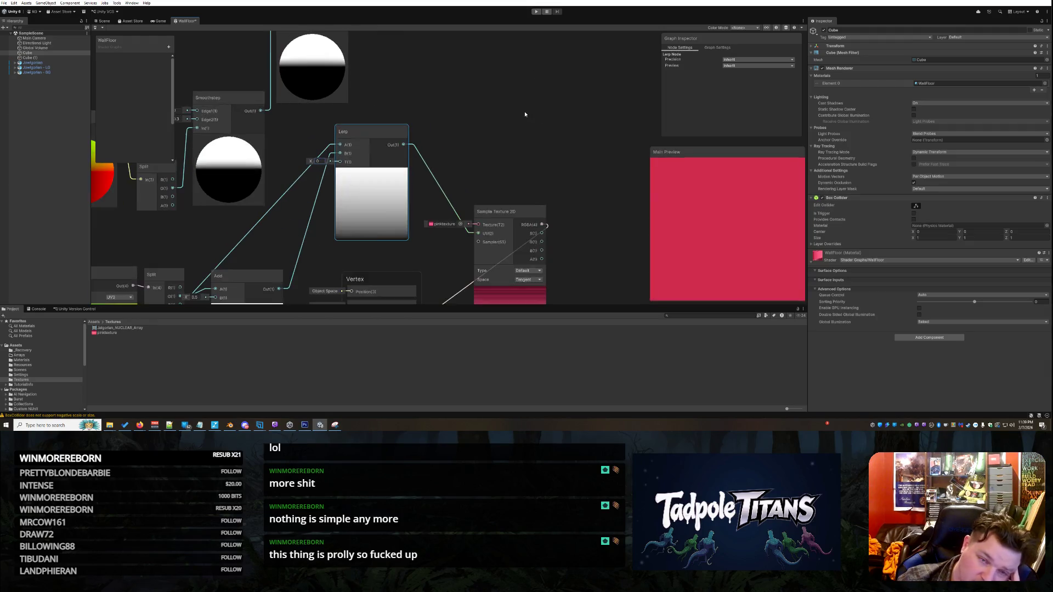
{"action": "scroll", "coordinate": [525, 114], "scroll_direction": "down", "scroll_amount": 5}
{"action": "scroll", "coordinate": [498, 97], "scroll_direction": "up", "scroll_amount": 3}
{"action": "left_click_drag", "start_coordinate": [423, 54], "coordinate": [419, 165]}
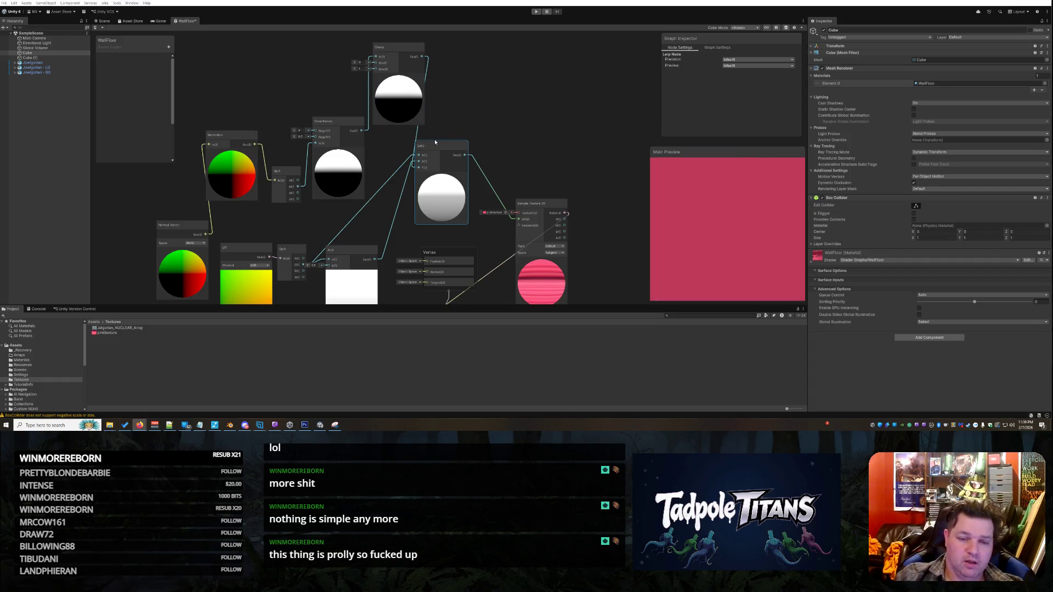
{"action": "left_click_drag", "start_coordinate": [438, 146], "coordinate": [463, 130]}
{"action": "right_click", "coordinate": [463, 130]}
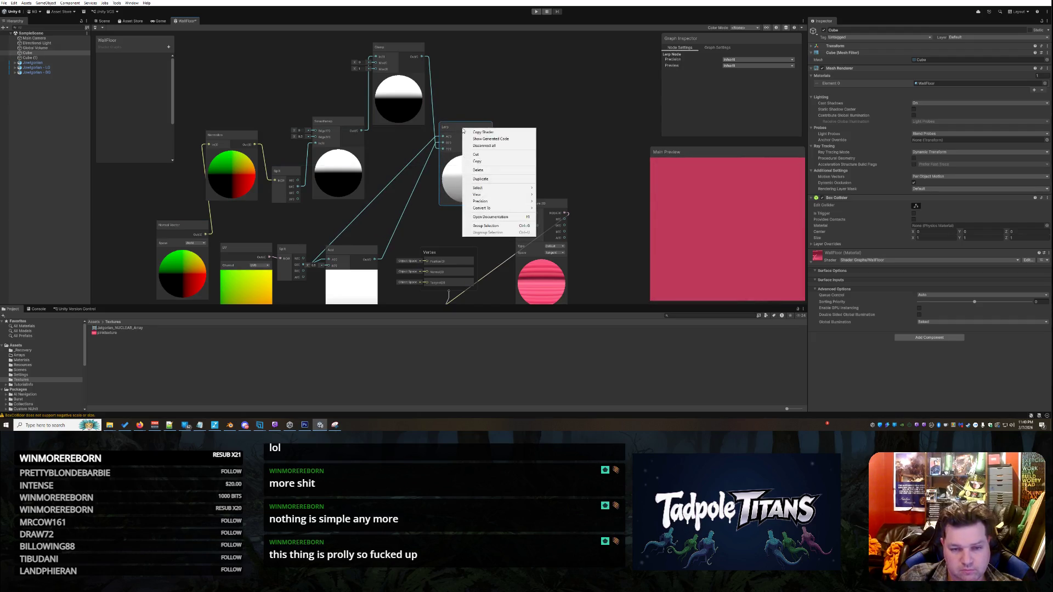
{"action": "left_click", "coordinate": [463, 130]}
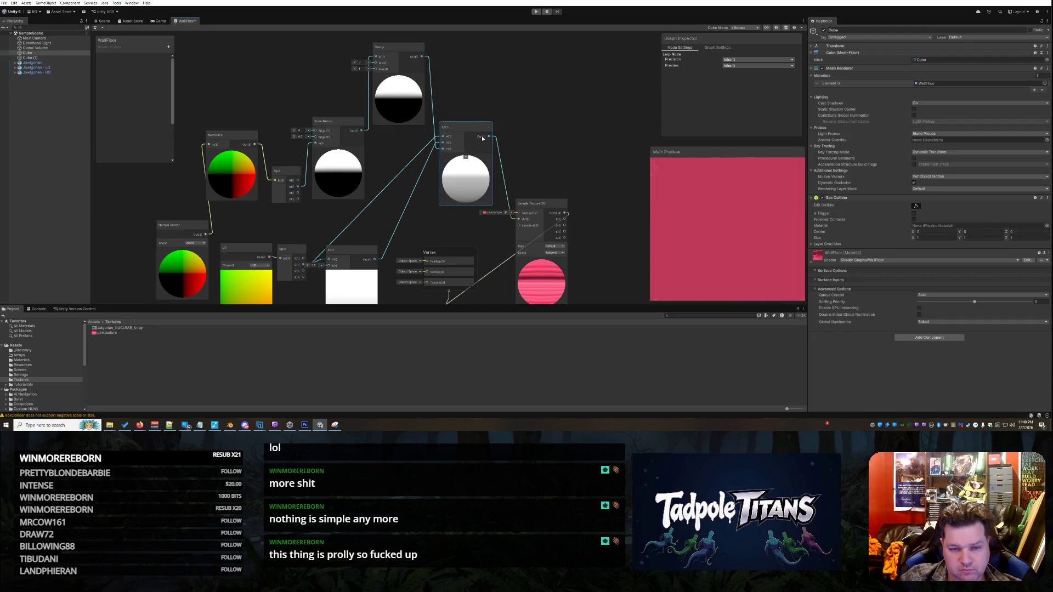
{"action": "right_click", "coordinate": [467, 180]}
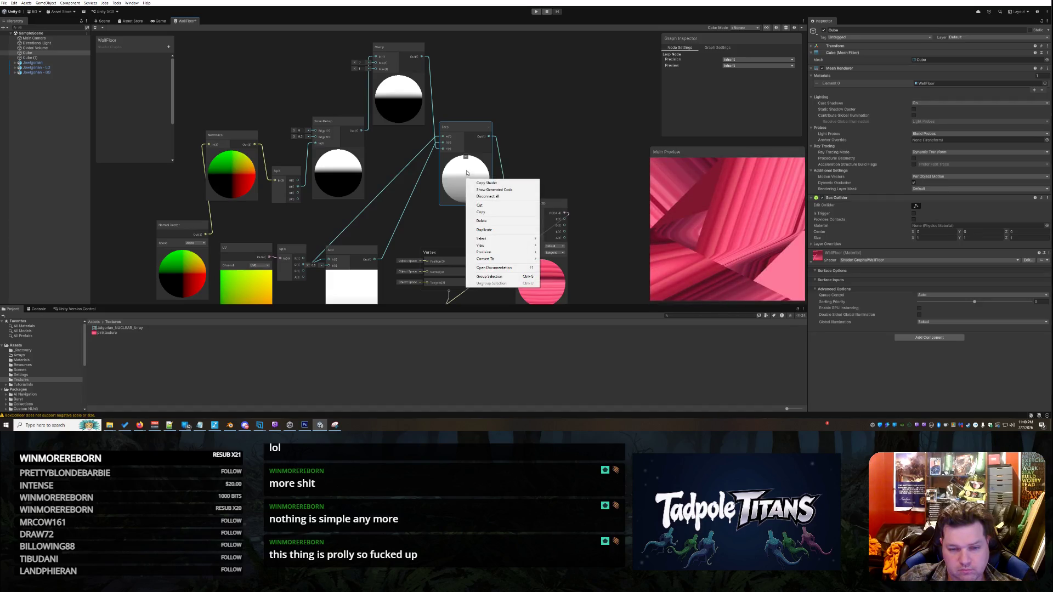
{"action": "left_click", "coordinate": [550, 146]}
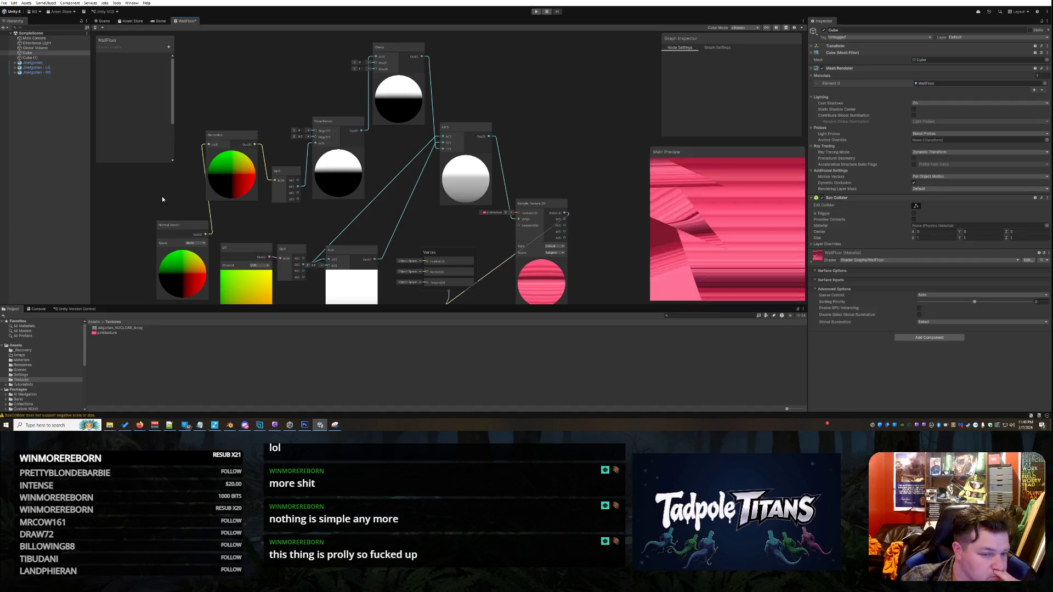
Step: Move the Normal Vector node up-left and add a Position node from the node search
{"action": "scroll", "coordinate": [142, 197], "scroll_direction": "down", "scroll_amount": 3}
{"action": "scroll", "coordinate": [142, 197], "scroll_direction": "up", "scroll_amount": 3}
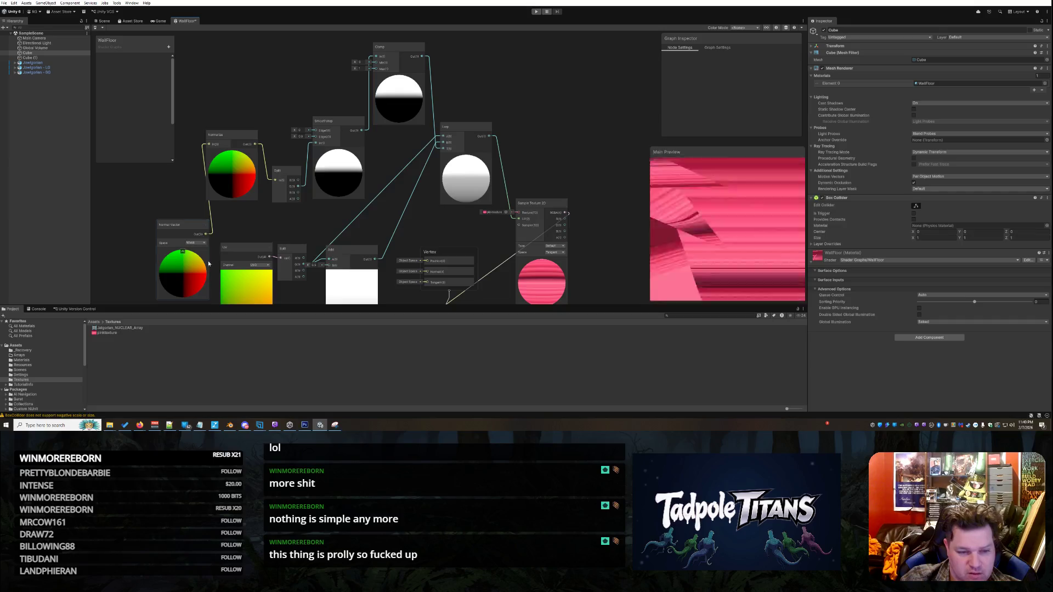
{"action": "mouse_move", "coordinate": [182, 230]}
{"action": "left_mouse_down"}
{"action": "mouse_move", "coordinate": [171, 200]}
{"action": "mouse_move", "coordinate": [141, 185]}
{"action": "left_mouse_up"}
{"action": "right_click", "coordinate": [174, 235]}
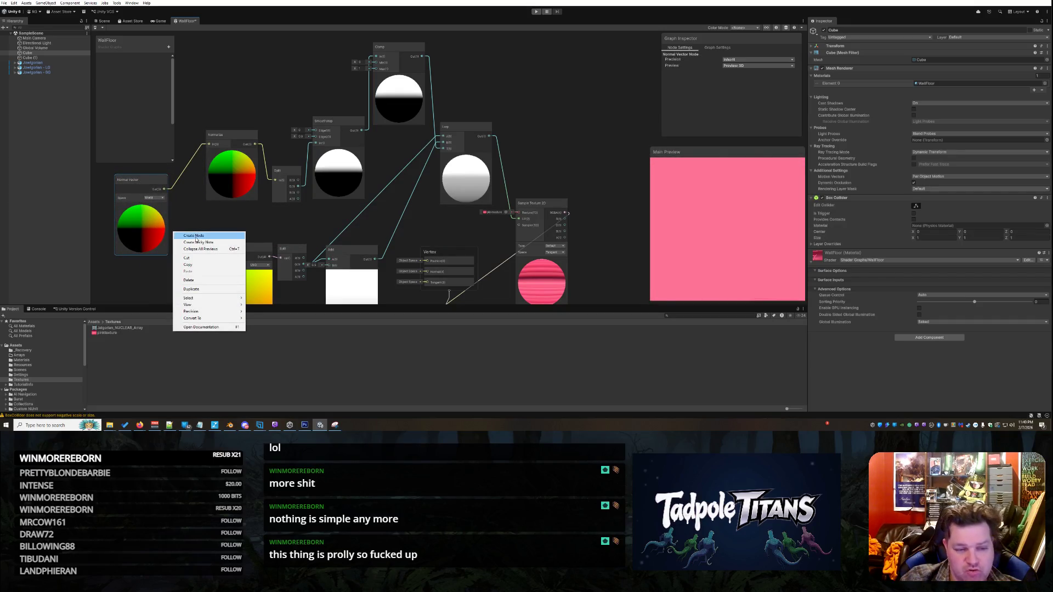
{"action": "left_click", "coordinate": [191, 236]}
{"action": "type", "text": "world"}
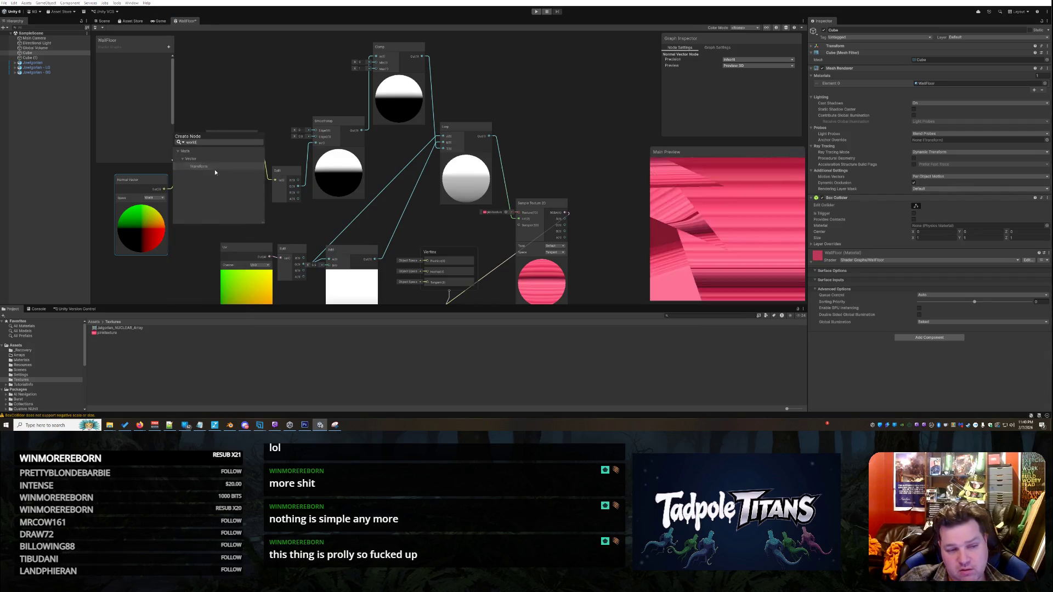
{"action": "key", "text": "BackSpace"}
{"action": "key", "text": "BackSpace"}
{"action": "key", "text": "BackSpace"}
{"action": "type", "text": "posi"}
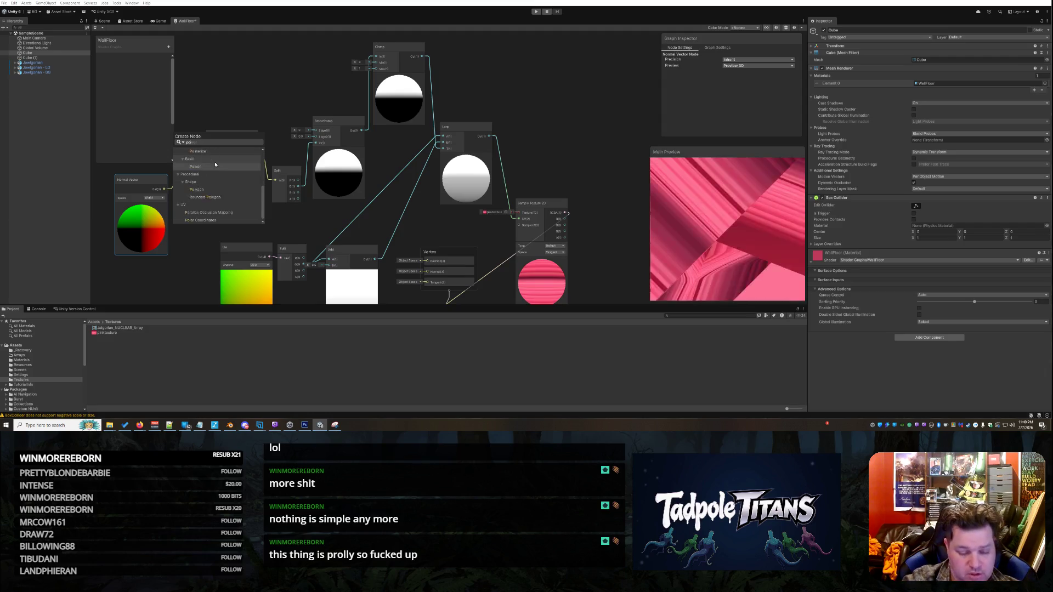
{"action": "left_click", "coordinate": [215, 166]}
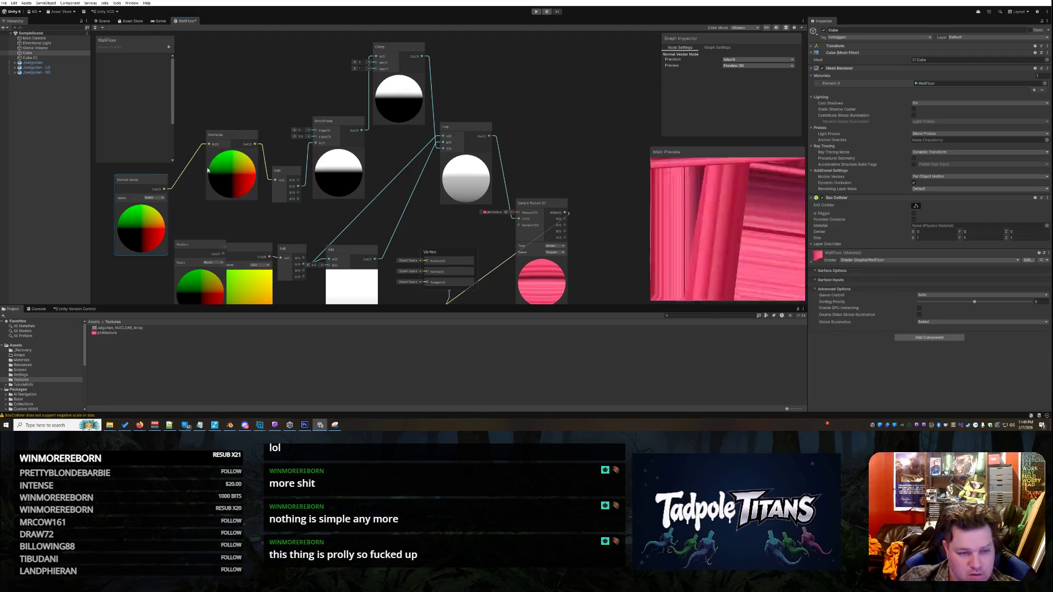
{"action": "left_click_drag", "start_coordinate": [208, 245], "coordinate": [216, 220]}
Step: Delete the UV node and move the Position node into its spot
{"action": "left_click", "coordinate": [251, 250]}
{"action": "right_click", "coordinate": [251, 251]}
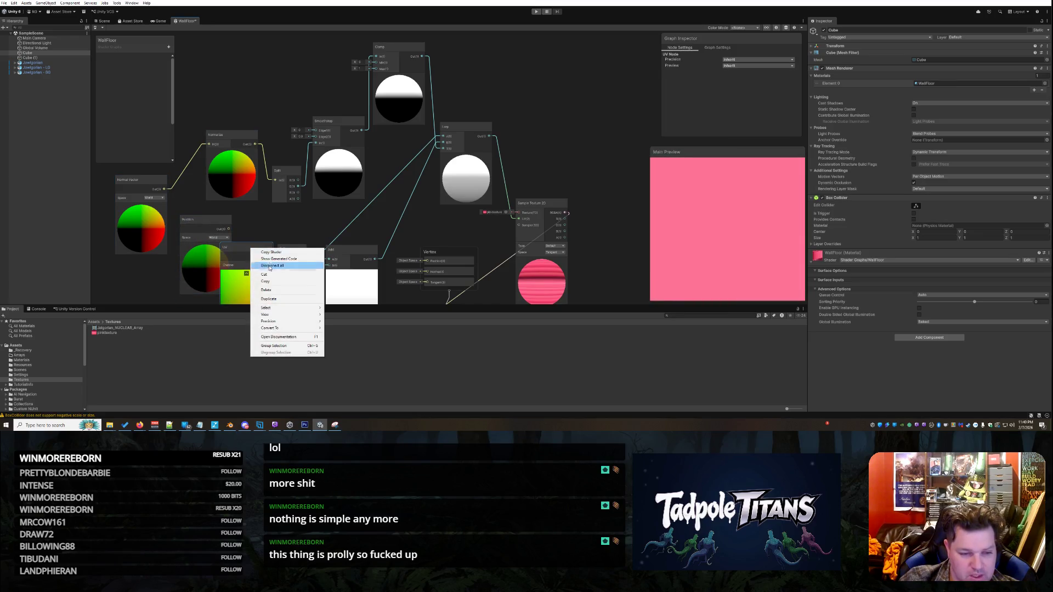
{"action": "left_click", "coordinate": [275, 292]}
{"action": "left_click_drag", "start_coordinate": [221, 239], "coordinate": [282, 259]}
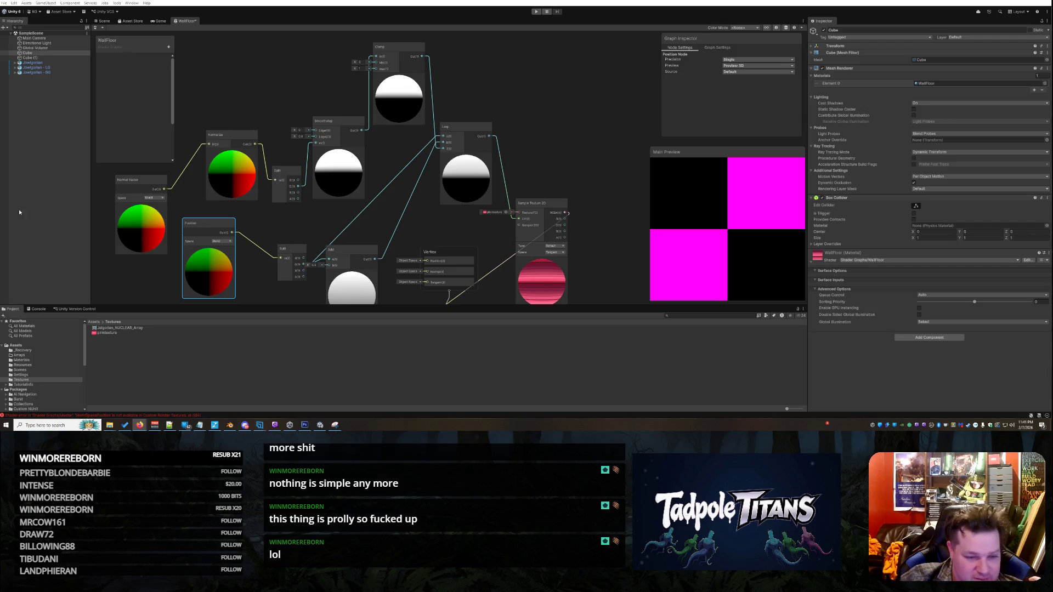
Step: Move the Split node up beside the Position node and select the Add node
{"action": "left_click_drag", "start_coordinate": [285, 254], "coordinate": [261, 236]}
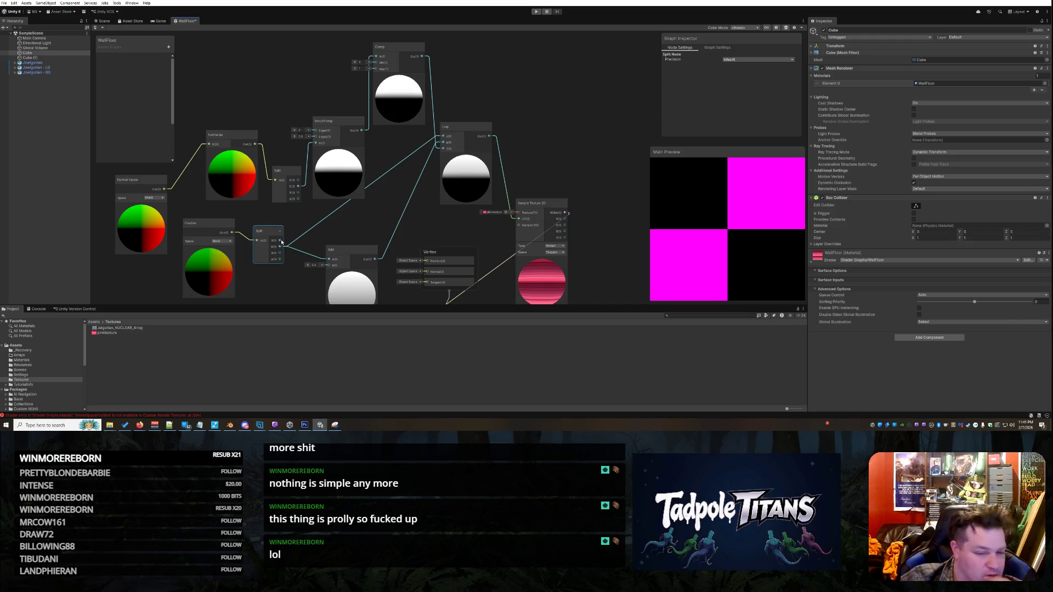
{"action": "left_click", "coordinate": [350, 248]}
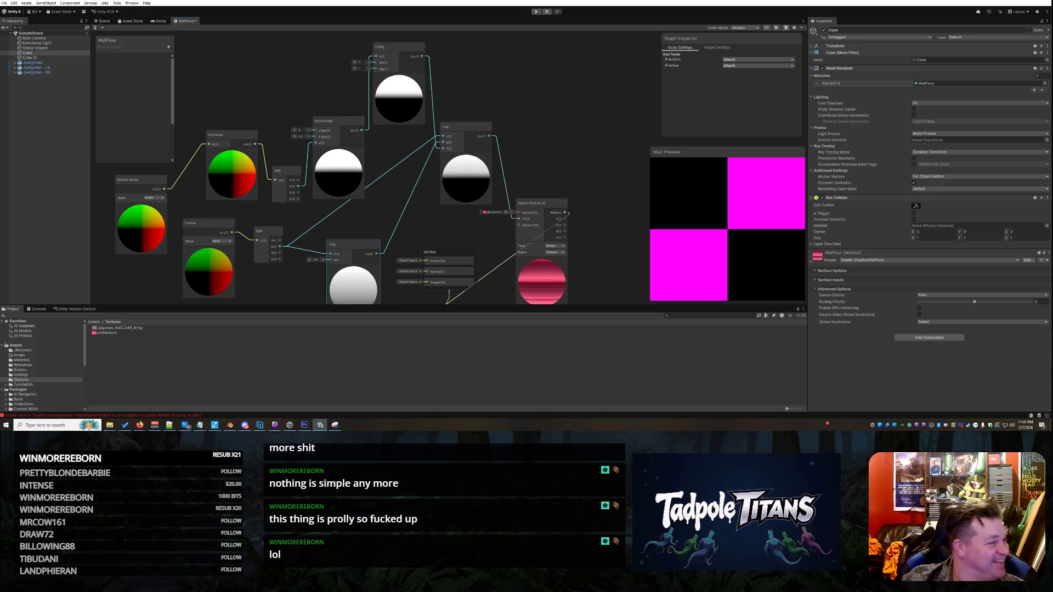
{"action": "key", "text": "alt+Tab"}
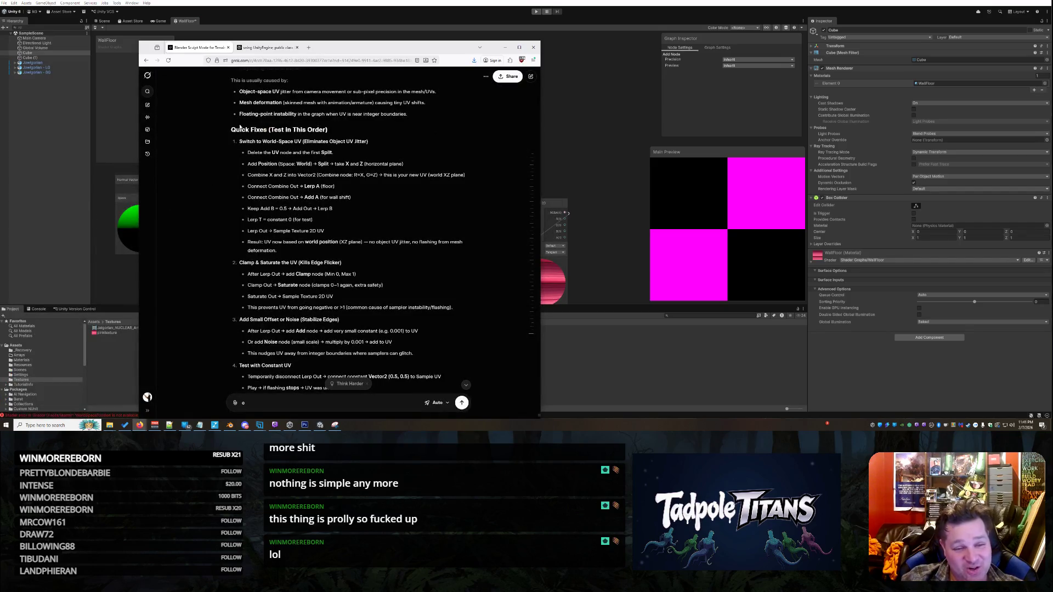
{"action": "mouse_move", "coordinate": [231, 128]}
{"action": "left_mouse_down"}
{"action": "mouse_move", "coordinate": [250, 144]}
{"action": "mouse_move", "coordinate": [252, 240]}
{"action": "left_mouse_up"}
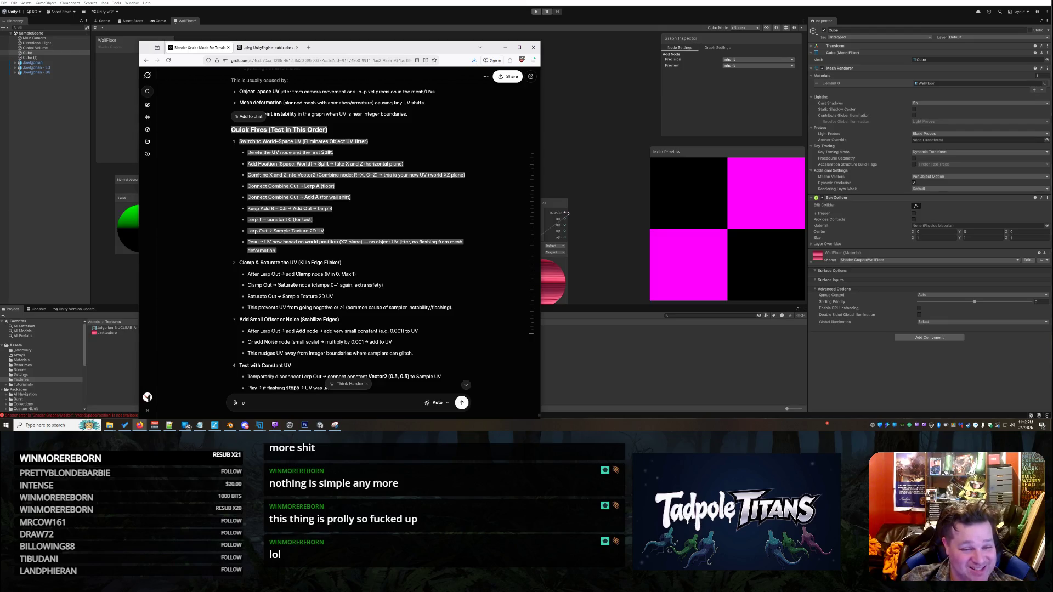
{"action": "key", "text": "alt+Tab"}
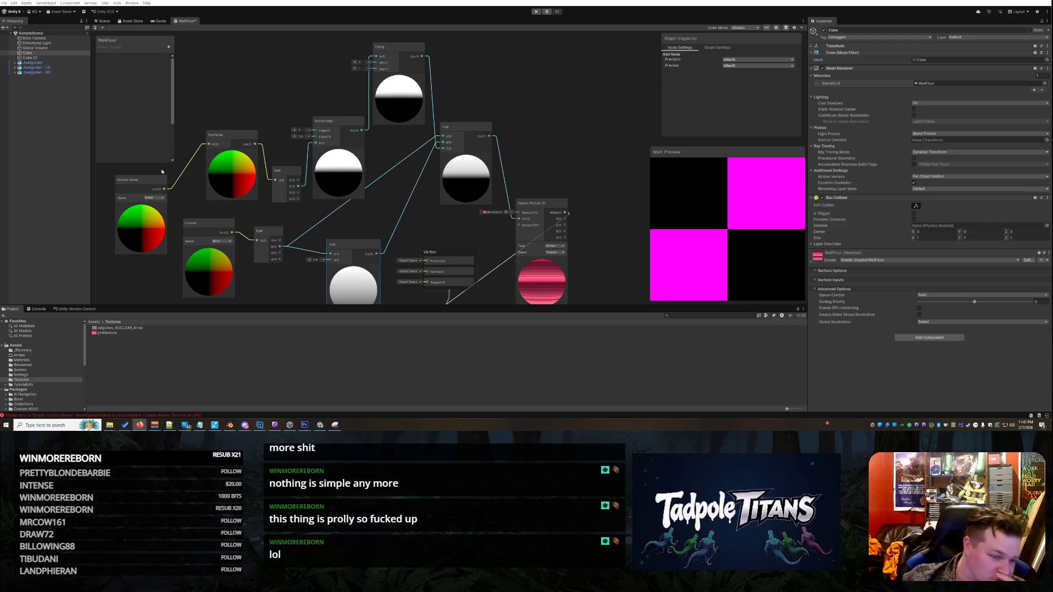
Step: Shorten the blackboard and tighten the Normal Vector, Position, Split, Add and Clamp nodes together
{"action": "left_click_drag", "start_coordinate": [160, 164], "coordinate": [161, 117]}
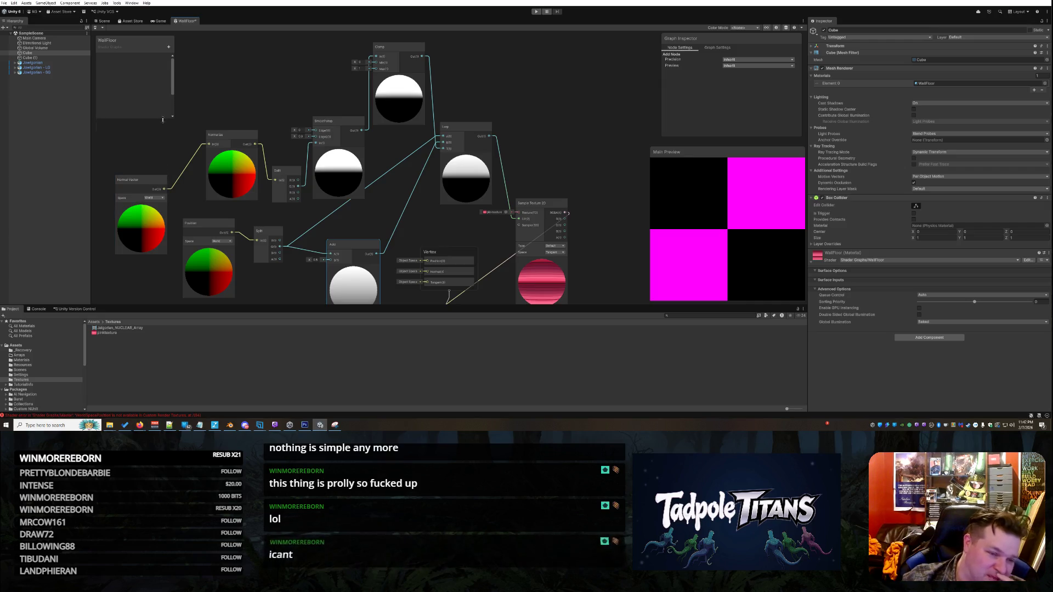
{"action": "mouse_move", "coordinate": [133, 180]}
{"action": "left_mouse_down"}
{"action": "mouse_move", "coordinate": [149, 137]}
{"action": "mouse_move", "coordinate": [164, 134]}
{"action": "left_mouse_up"}
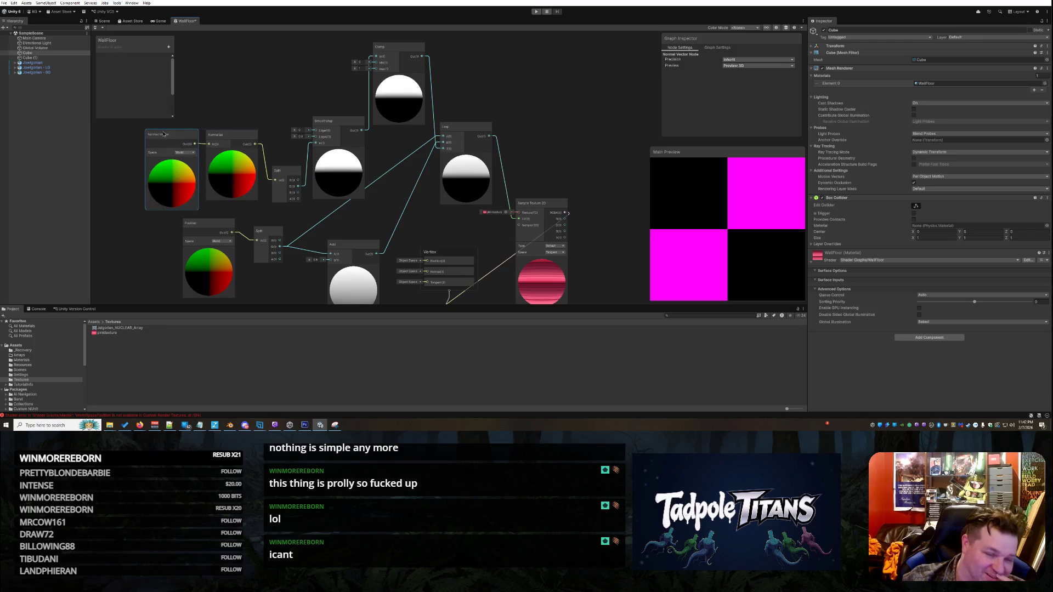
{"action": "left_click_drag", "start_coordinate": [210, 222], "coordinate": [173, 219]}
{"action": "left_click_drag", "start_coordinate": [271, 234], "coordinate": [224, 224]}
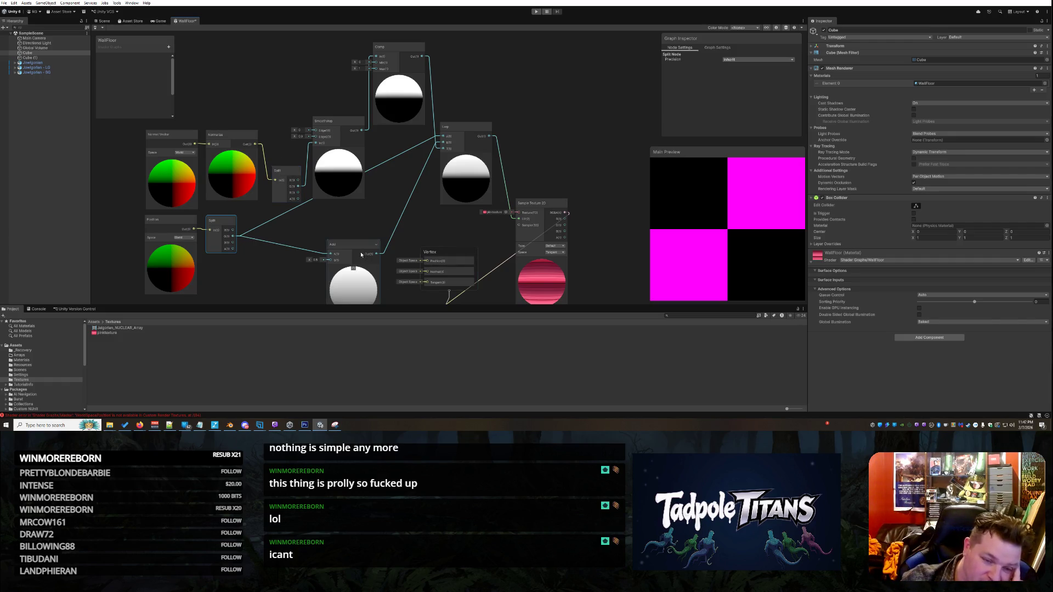
{"action": "left_click_drag", "start_coordinate": [351, 250], "coordinate": [297, 233]}
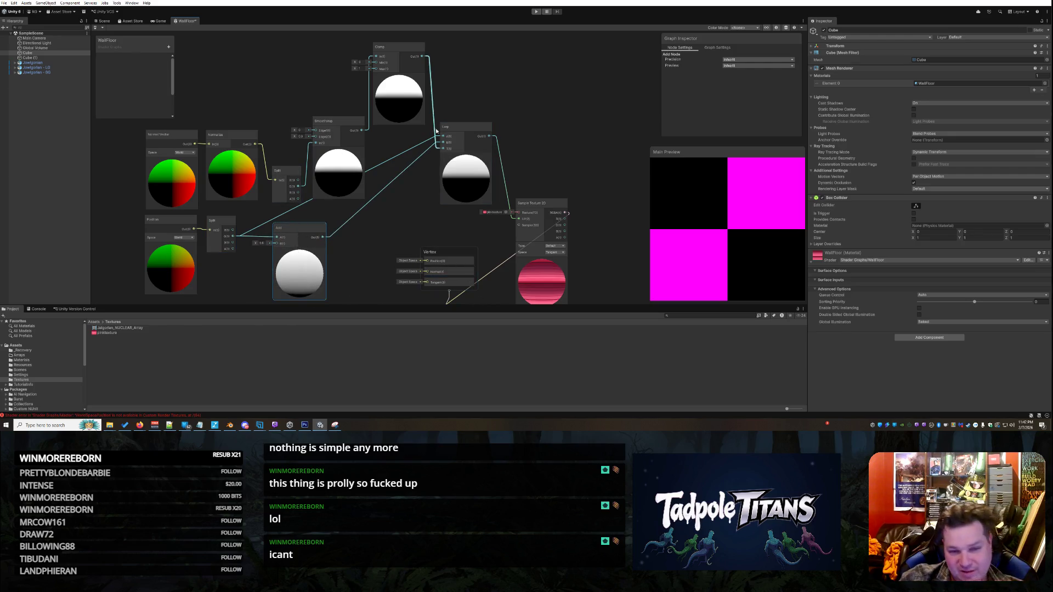
{"action": "left_click_drag", "start_coordinate": [390, 55], "coordinate": [392, 92]}
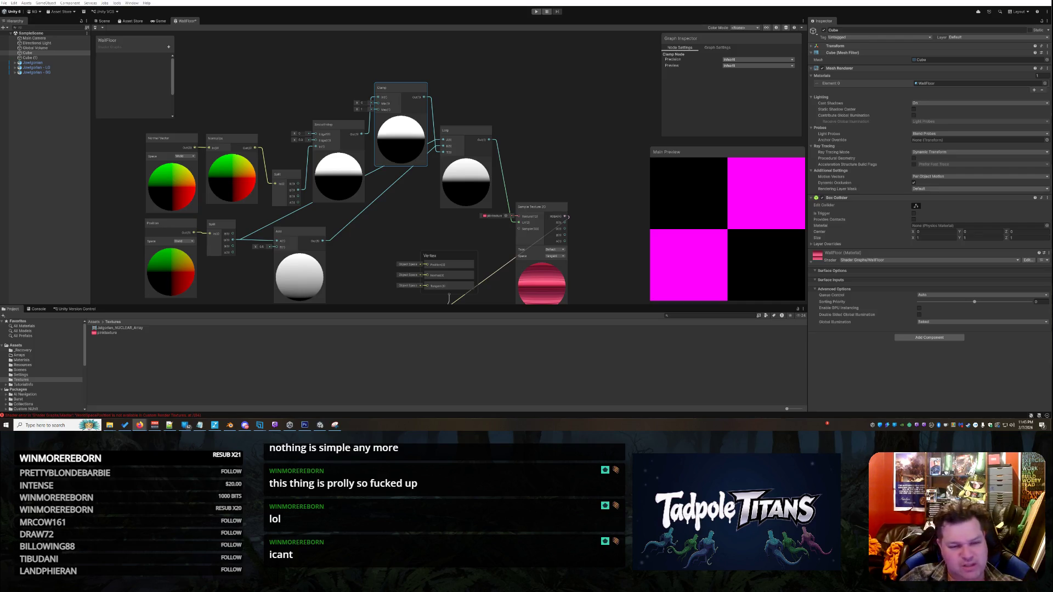
Step: Move Sample Texture 2D up and bring the Vertex and Fragment blocks close beside it
{"action": "left_click_drag", "start_coordinate": [553, 211], "coordinate": [559, 107]}
{"action": "left_click_drag", "start_coordinate": [434, 274], "coordinate": [394, 231]}
{"action": "scroll", "coordinate": [433, 239], "scroll_direction": "down", "scroll_amount": 3}
{"action": "mouse_move", "coordinate": [436, 291]}
{"action": "left_mouse_down"}
{"action": "mouse_move", "coordinate": [434, 299]}
{"action": "mouse_move", "coordinate": [405, 224]}
{"action": "left_mouse_up"}
{"action": "scroll", "coordinate": [449, 203], "scroll_direction": "up", "scroll_amount": 3}
{"action": "scroll", "coordinate": [449, 206], "scroll_direction": "up", "scroll_amount": 2}
{"action": "scroll", "coordinate": [307, 182], "scroll_direction": "down", "scroll_amount": 3}
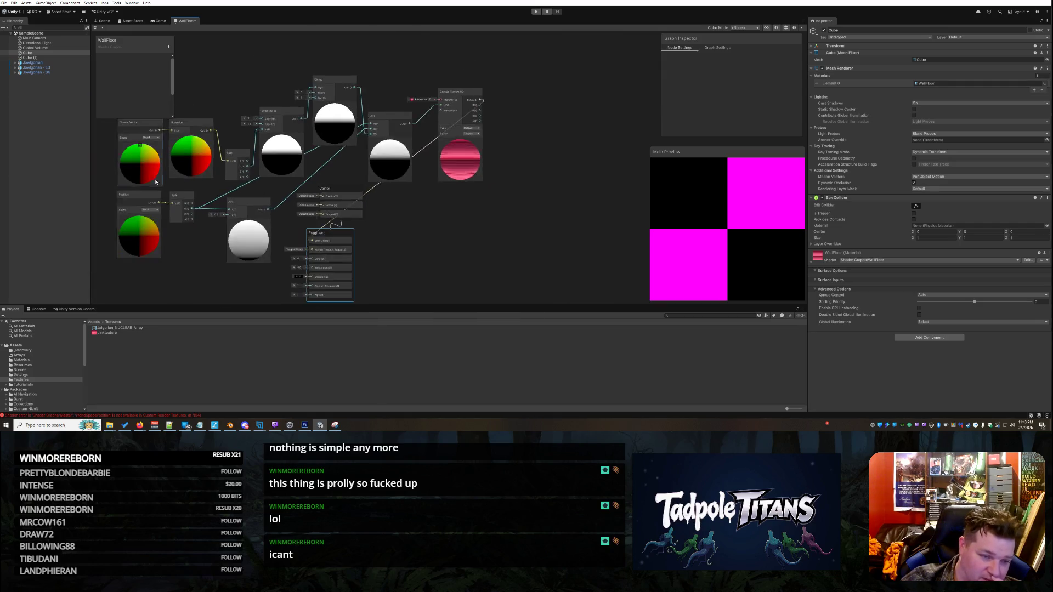
{"action": "scroll", "coordinate": [282, 158], "scroll_direction": "up", "scroll_amount": 4}
{"action": "scroll", "coordinate": [282, 158], "scroll_direction": "down", "scroll_amount": 3}
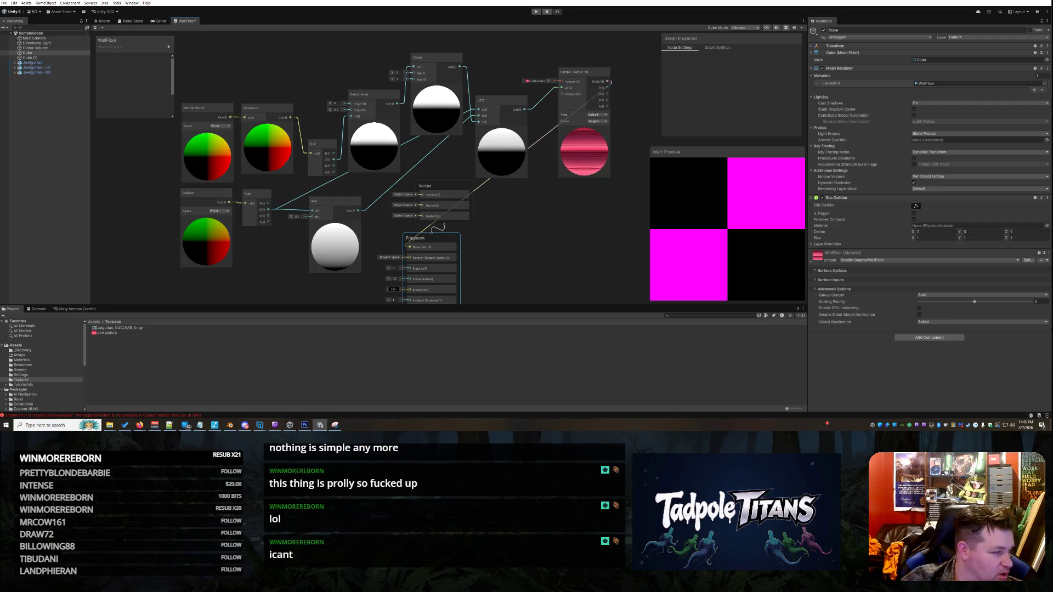
Step: Create a Vector 3 node below Split and shift the Position node further left
{"action": "right_click", "coordinate": [257, 258]}
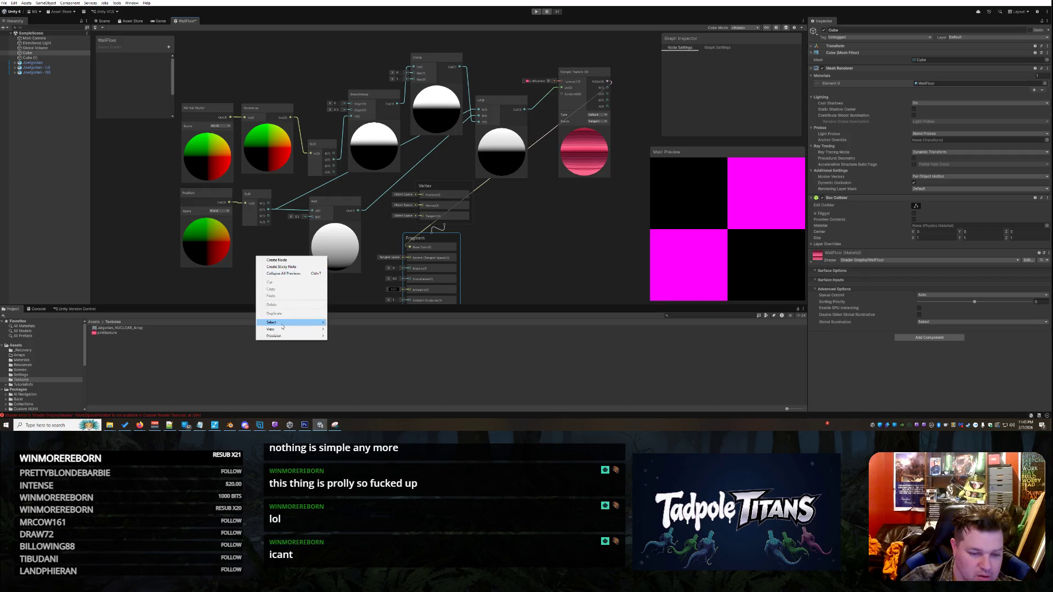
{"action": "left_click", "coordinate": [279, 262]}
{"action": "type", "text": "vec"}
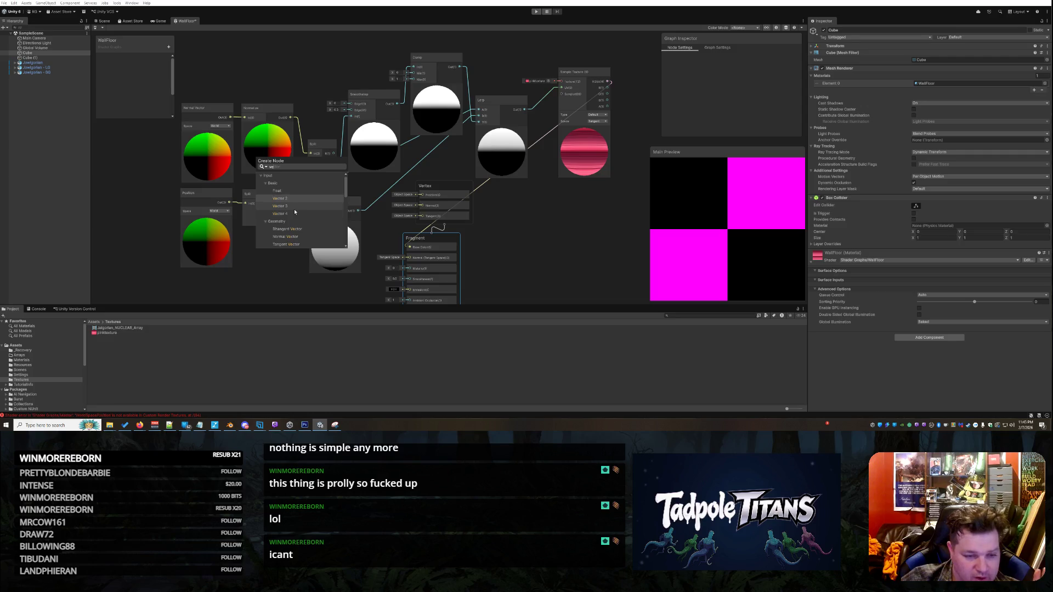
{"action": "left_click", "coordinate": [294, 209]}
{"action": "left_click_drag", "start_coordinate": [277, 273], "coordinate": [273, 243]}
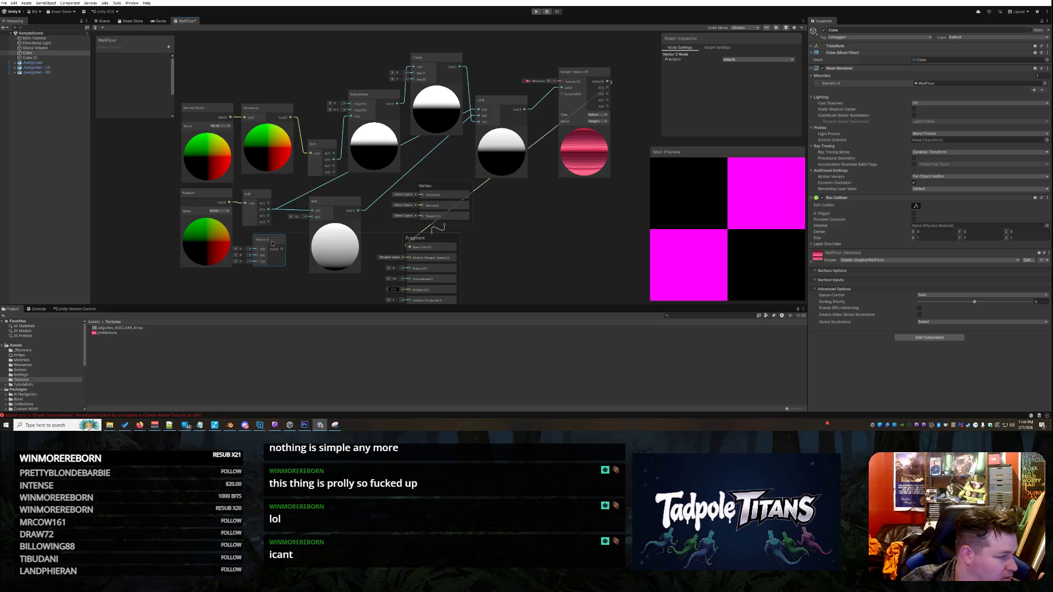
{"action": "left_click_drag", "start_coordinate": [201, 197], "coordinate": [176, 198]}
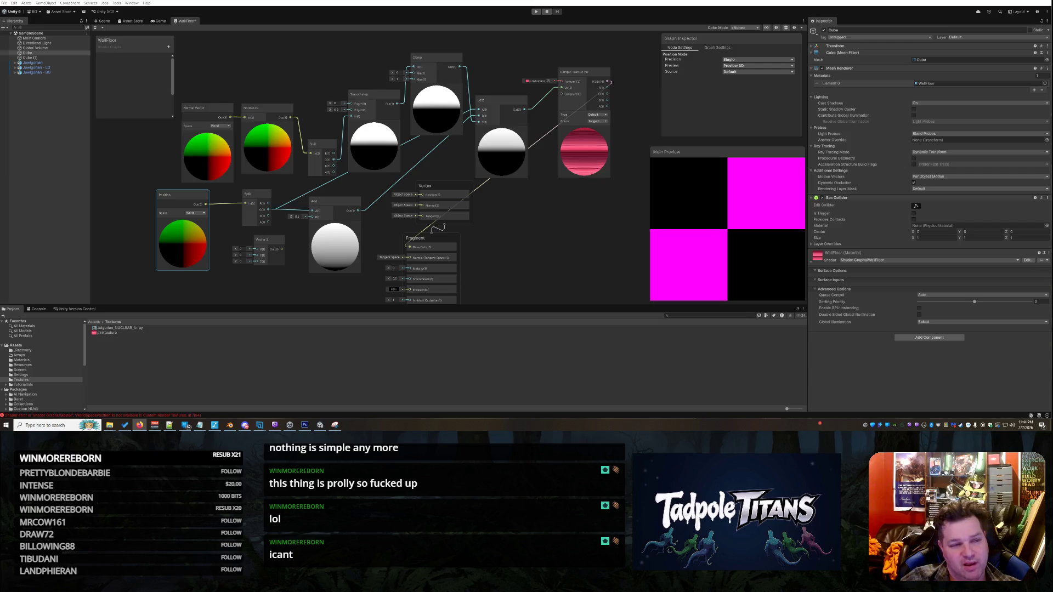
Step: Delete all graph nodes, including the leftover Vector 3 node
{"action": "mouse_move", "coordinate": [626, 55]}
{"action": "left_mouse_down"}
{"action": "mouse_move", "coordinate": [273, 213]}
{"action": "mouse_move", "coordinate": [165, 293]}
{"action": "mouse_move", "coordinate": [187, 294]}
{"action": "left_mouse_up"}
{"action": "left_click", "coordinate": [581, 261]}
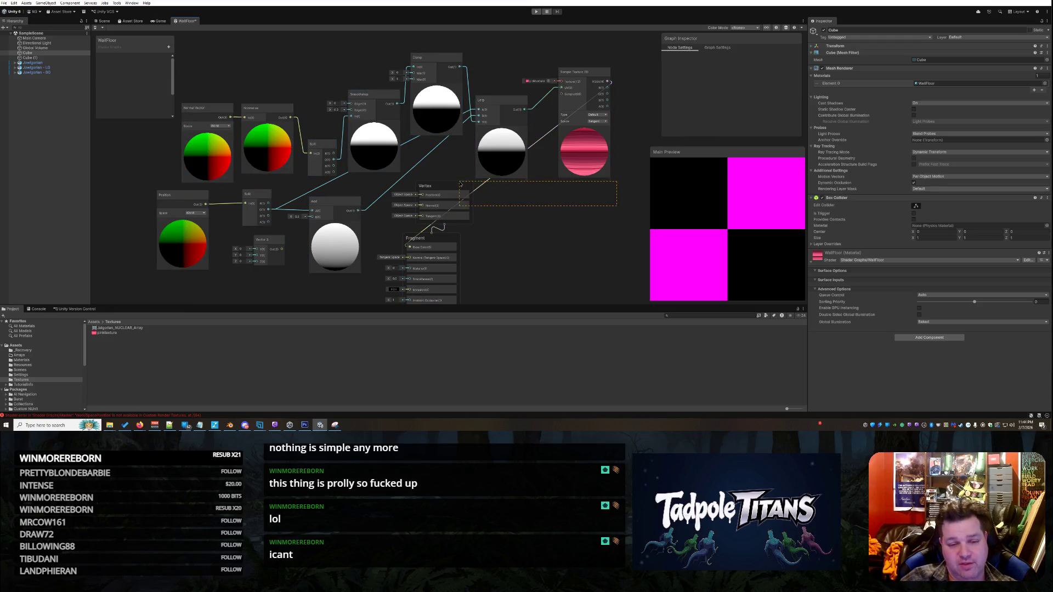
{"action": "left_click_drag", "start_coordinate": [601, 205], "coordinate": [190, 79]}
{"action": "key", "text": "Delete"}
{"action": "left_click_drag", "start_coordinate": [285, 210], "coordinate": [220, 277]}
{"action": "key", "text": "Delete"}
Step: Reposition the Vertex block up and right with the Fragment block beneath it
{"action": "left_click", "coordinate": [458, 184]}
{"action": "left_click_drag", "start_coordinate": [459, 185], "coordinate": [510, 68]}
{"action": "mouse_move", "coordinate": [430, 241]}
{"action": "left_mouse_down"}
{"action": "mouse_move", "coordinate": [471, 199]}
{"action": "mouse_move", "coordinate": [497, 126]}
{"action": "left_mouse_up"}
{"action": "key", "text": "alt+Tab"}
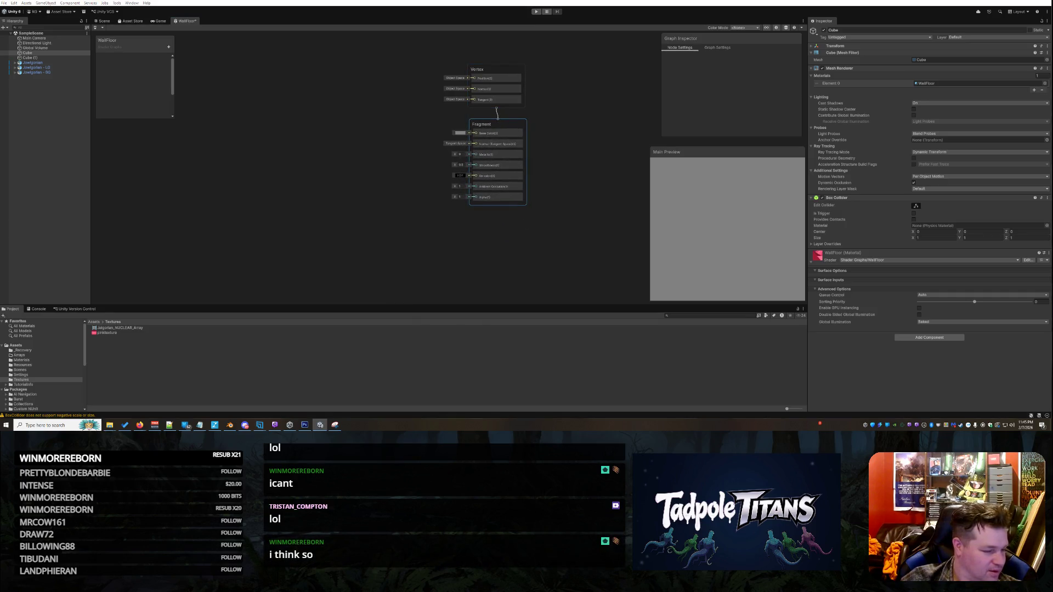
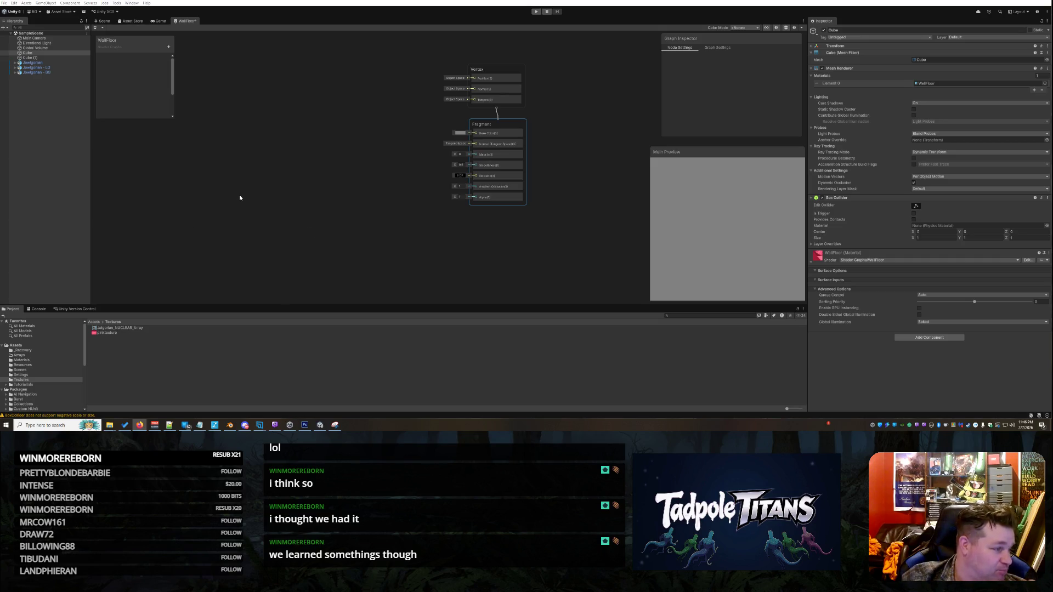
Step: Add a Texture2D property named _MainTex to the Blackboard
{"action": "right_click", "coordinate": [276, 190]}
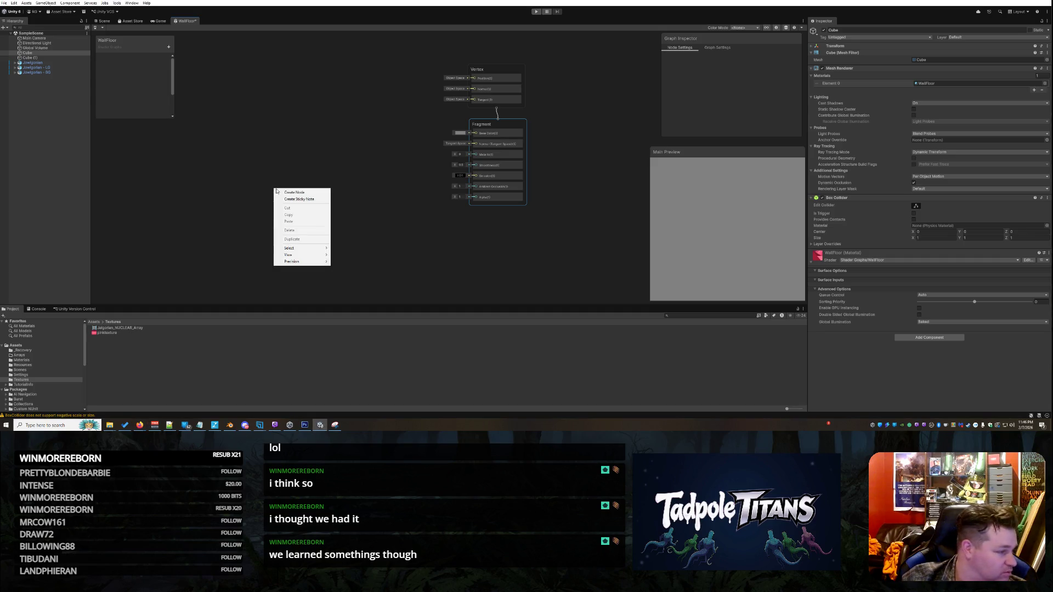
{"action": "left_click", "coordinate": [216, 155]}
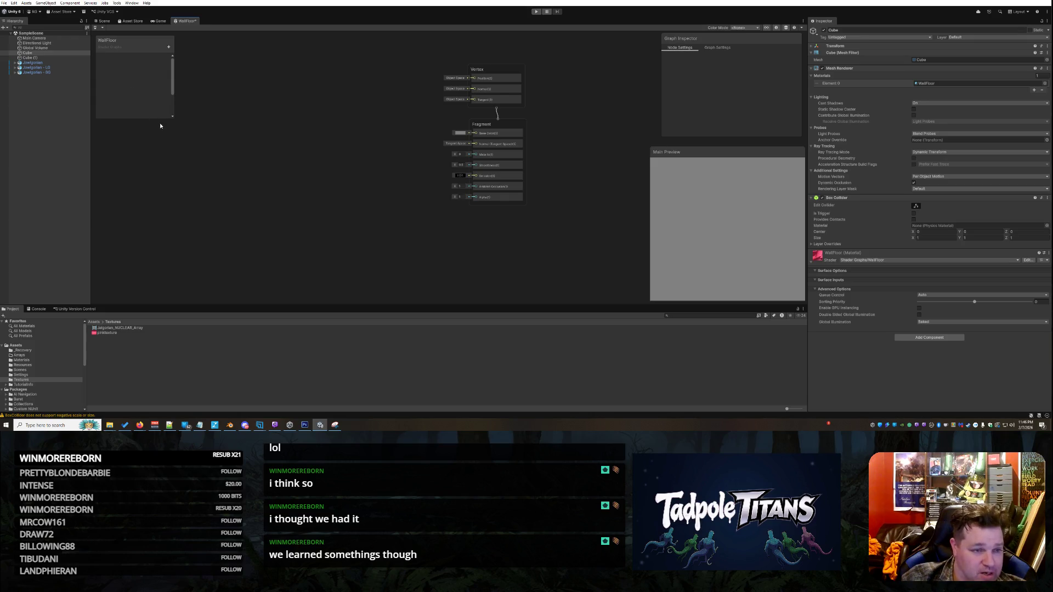
{"action": "left_click", "coordinate": [168, 46]}
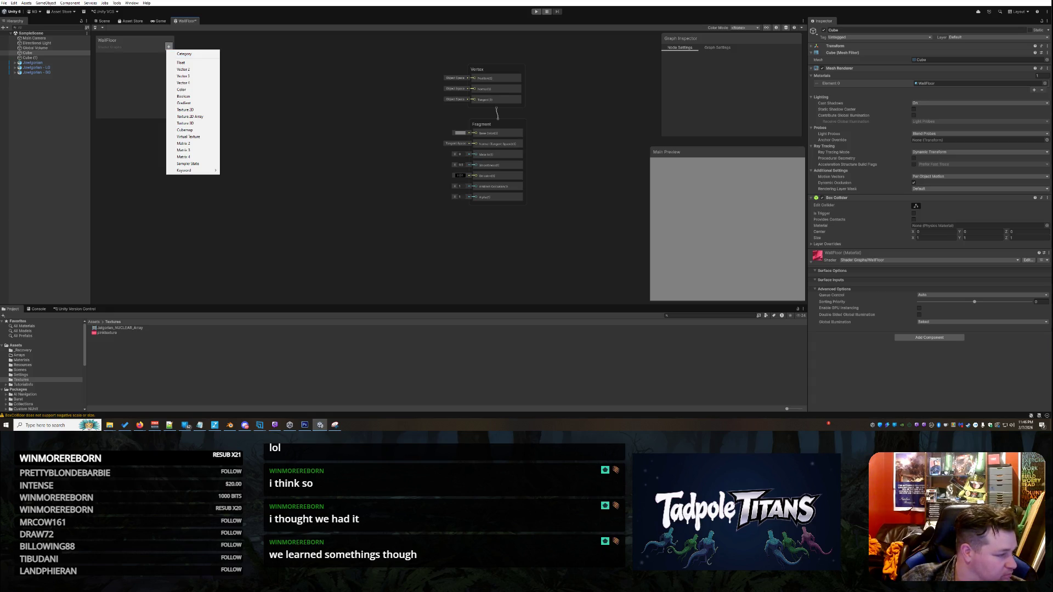
{"action": "left_click", "coordinate": [229, 242]}
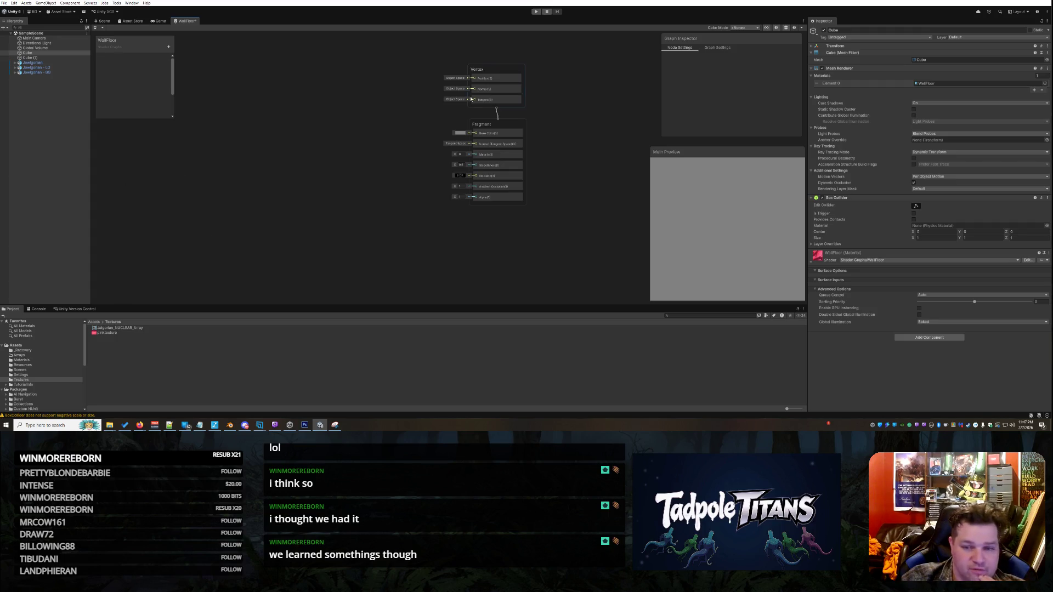
{"action": "left_click", "coordinate": [169, 47]}
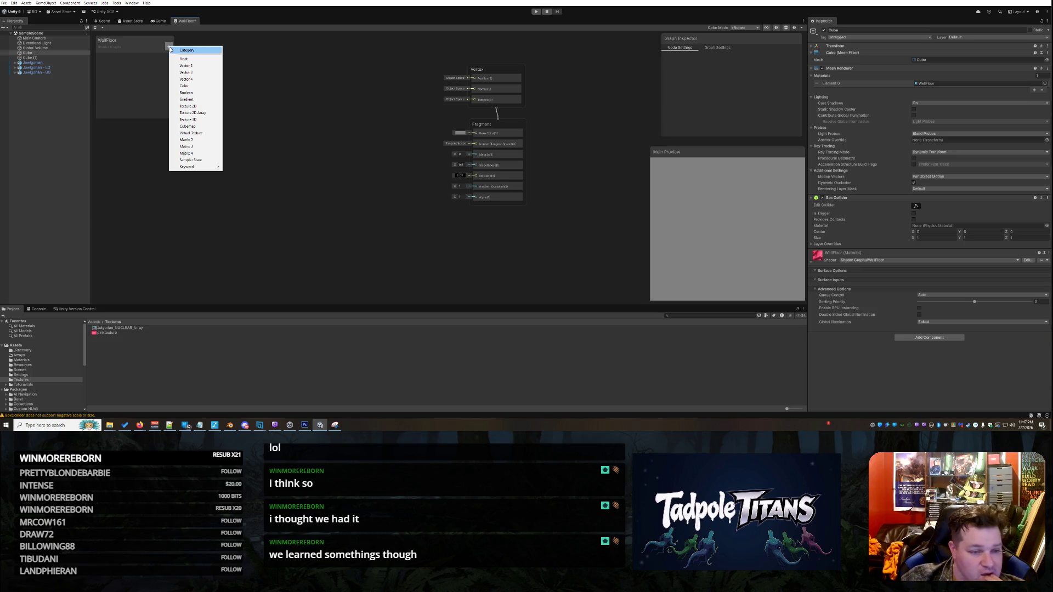
{"action": "left_click", "coordinate": [188, 106]}
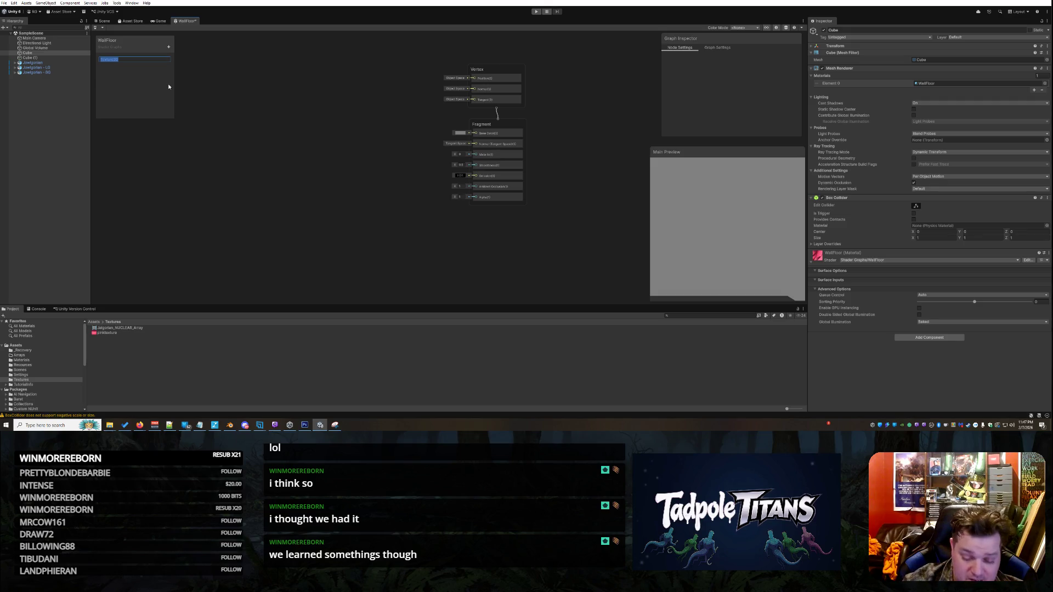
{"action": "type", "text": "_MainTe"}
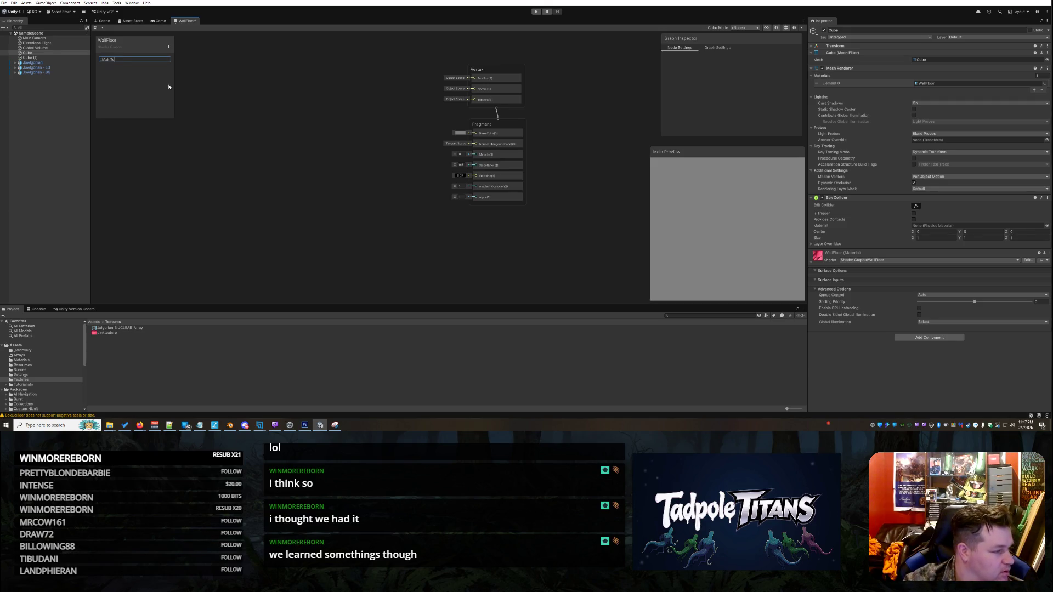
{"action": "type", "text": "x"}
{"action": "key", "text": "Return"}
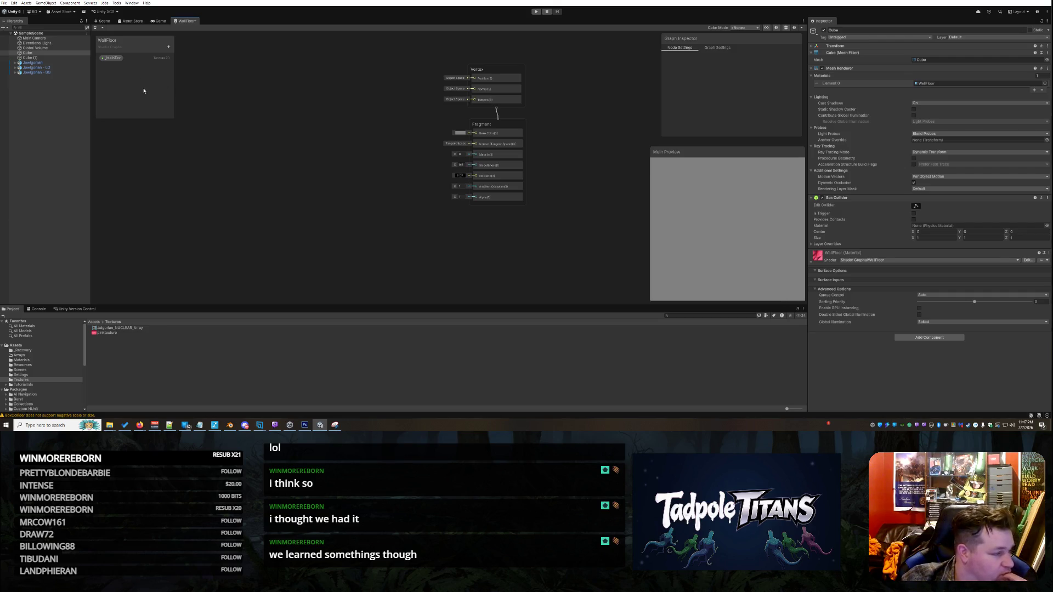
Step: Add a Vector2 property named _Tiling
{"action": "left_click", "coordinate": [168, 46]}
{"action": "left_click", "coordinate": [177, 69]}
{"action": "type", "text": "_Tiling"}
{"action": "key", "text": "Return"}
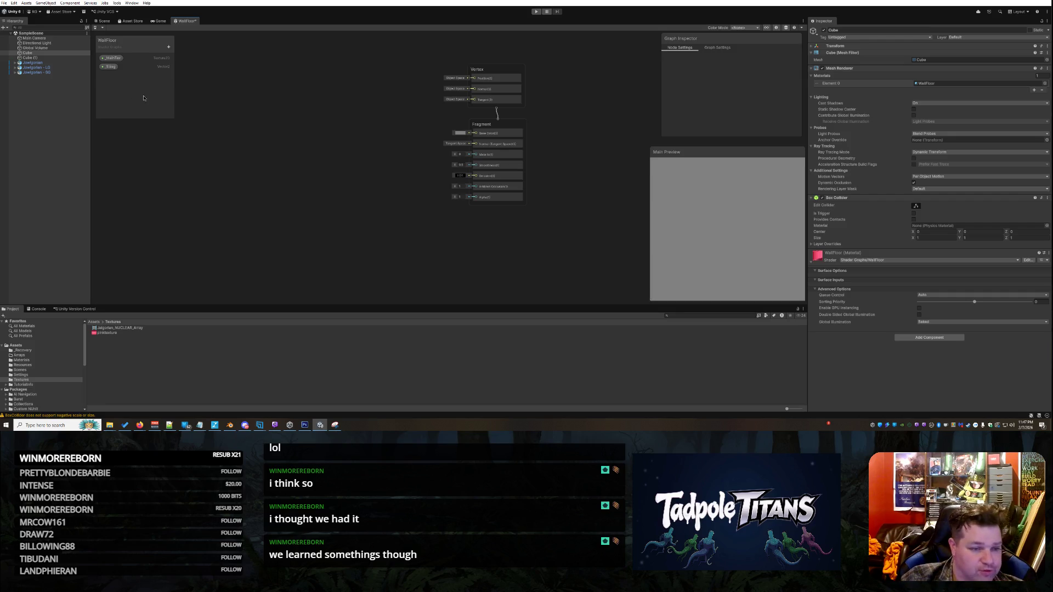
Step: Add two Float properties named _Height and _BlendRange
{"action": "left_click", "coordinate": [169, 47]}
{"action": "left_click", "coordinate": [186, 58]}
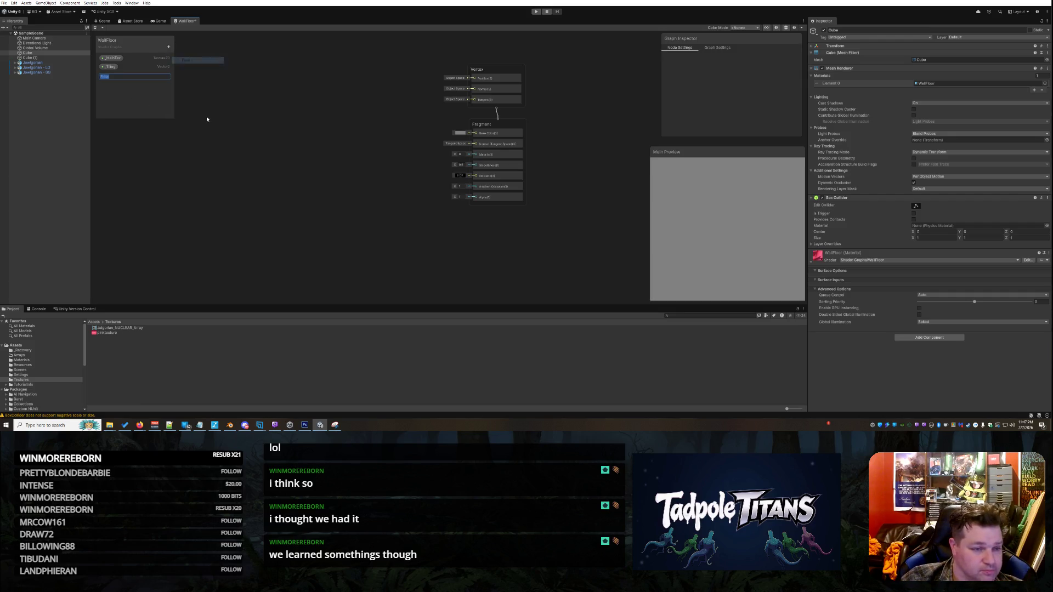
{"action": "type", "text": "_Height"}
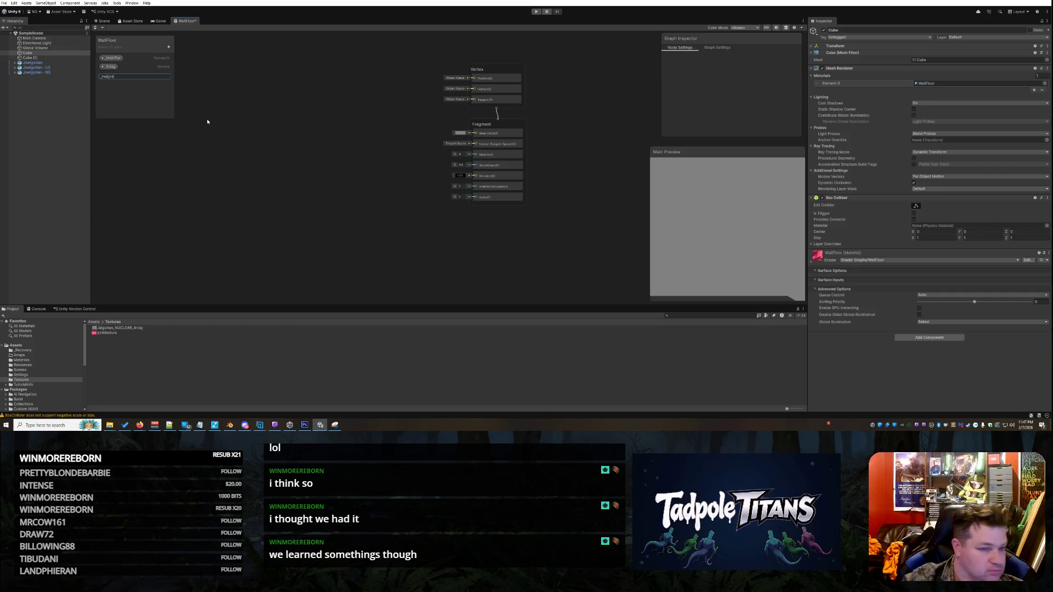
{"action": "key", "text": "Return"}
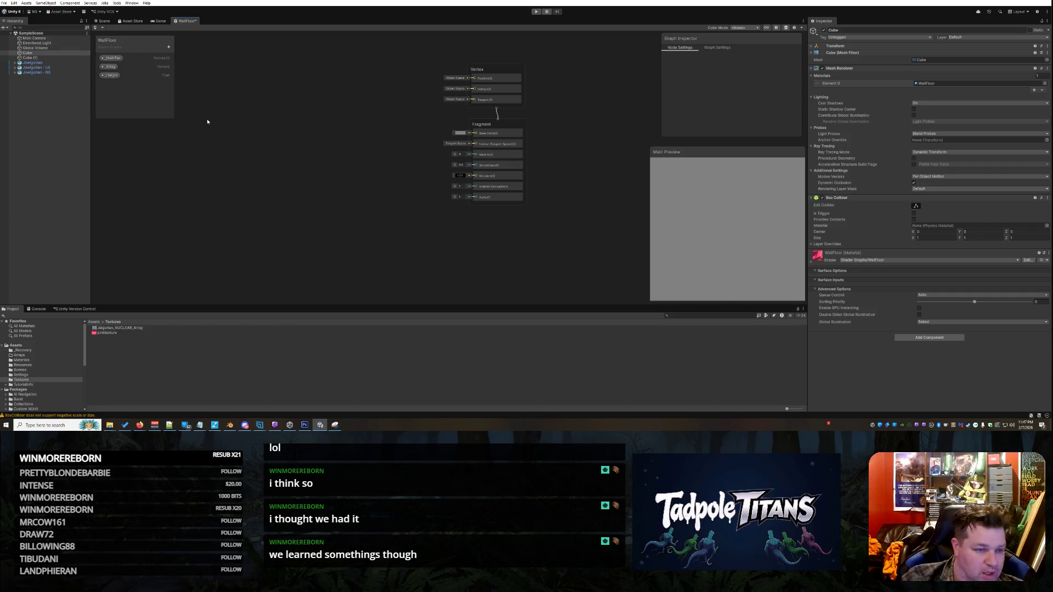
{"action": "left_click", "coordinate": [168, 46]}
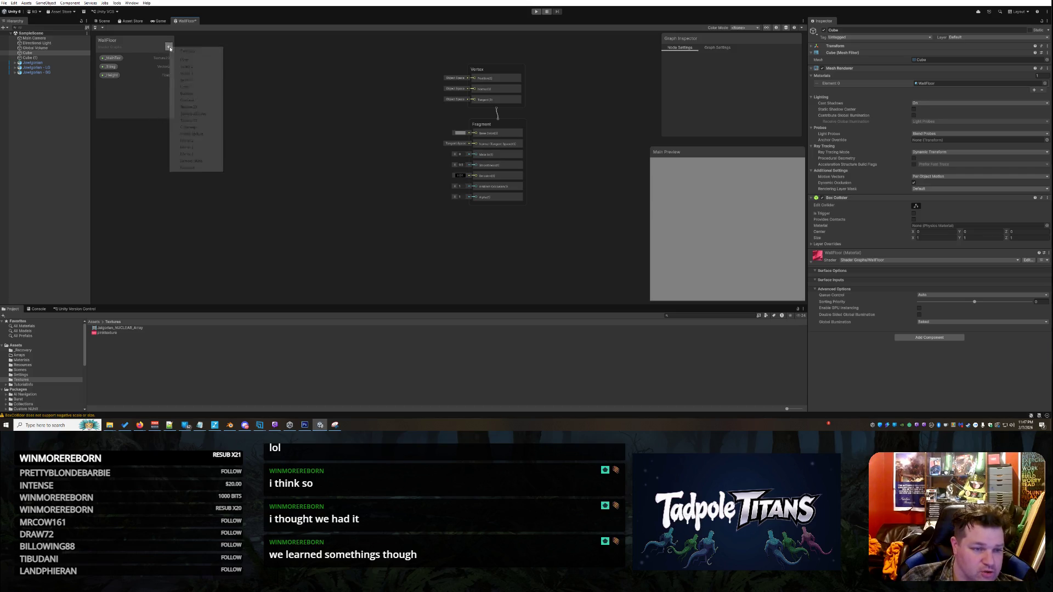
{"action": "left_click", "coordinate": [195, 59]}
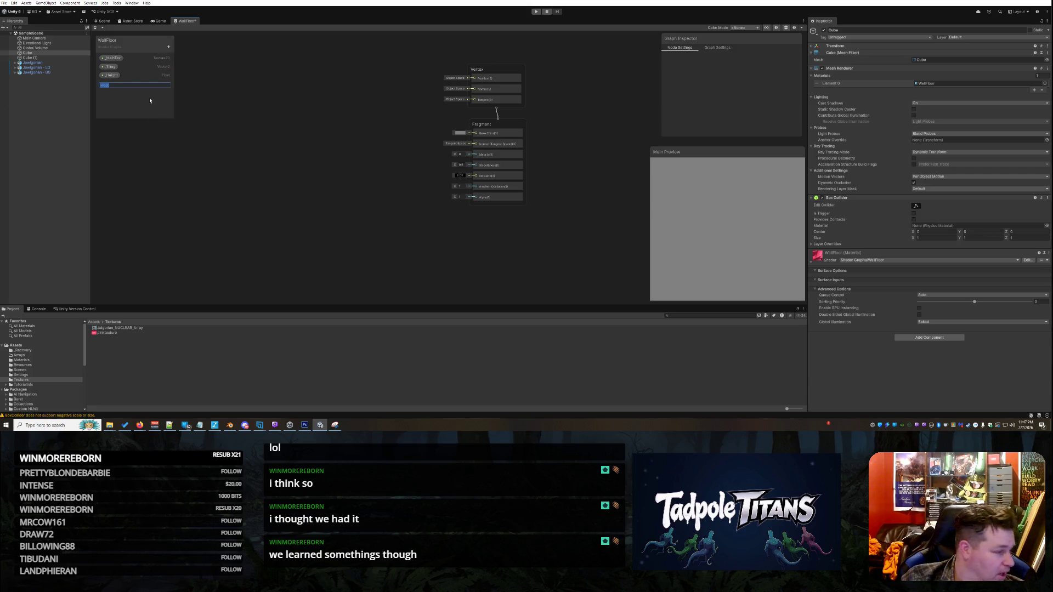
{"action": "type", "text": "_S"}
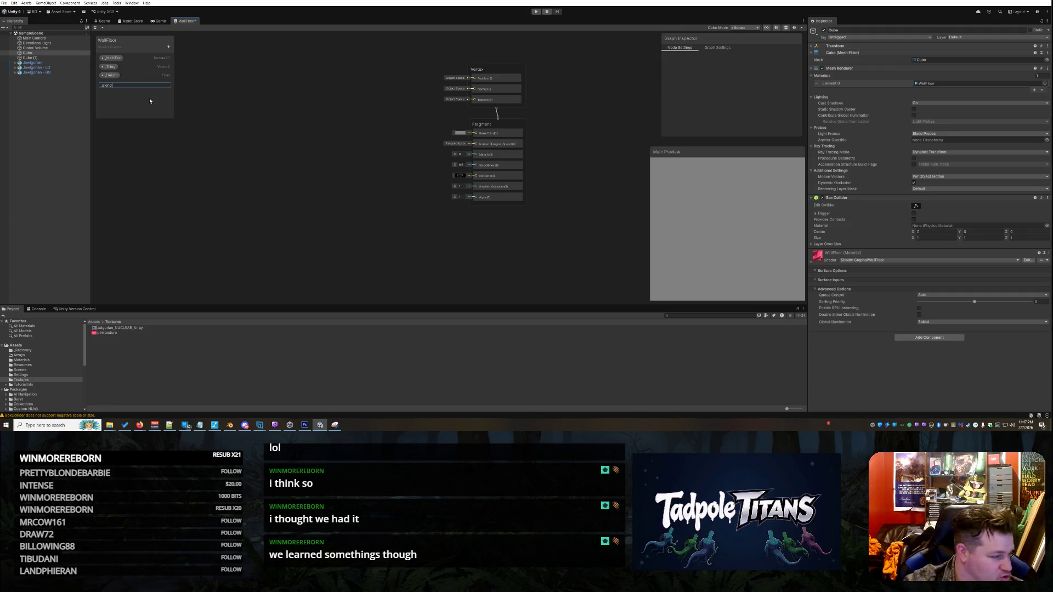
{"action": "type", "text": "Range"}
{"action": "key", "text": "Return"}
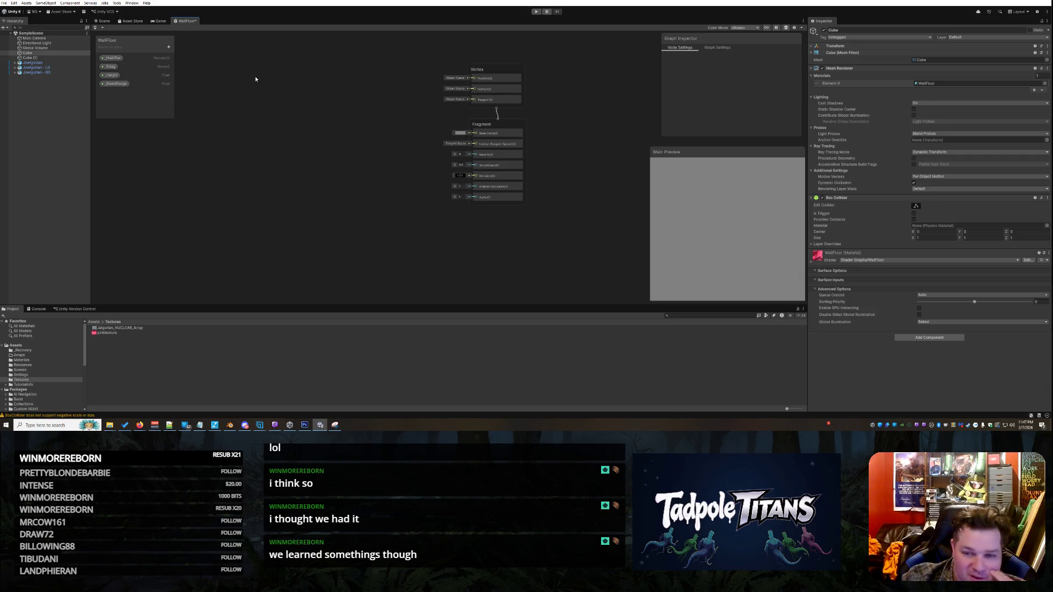
Step: Give _MainTex the pinktexture default and set the _Tiling default X to 1
{"action": "left_click", "coordinate": [118, 60]}
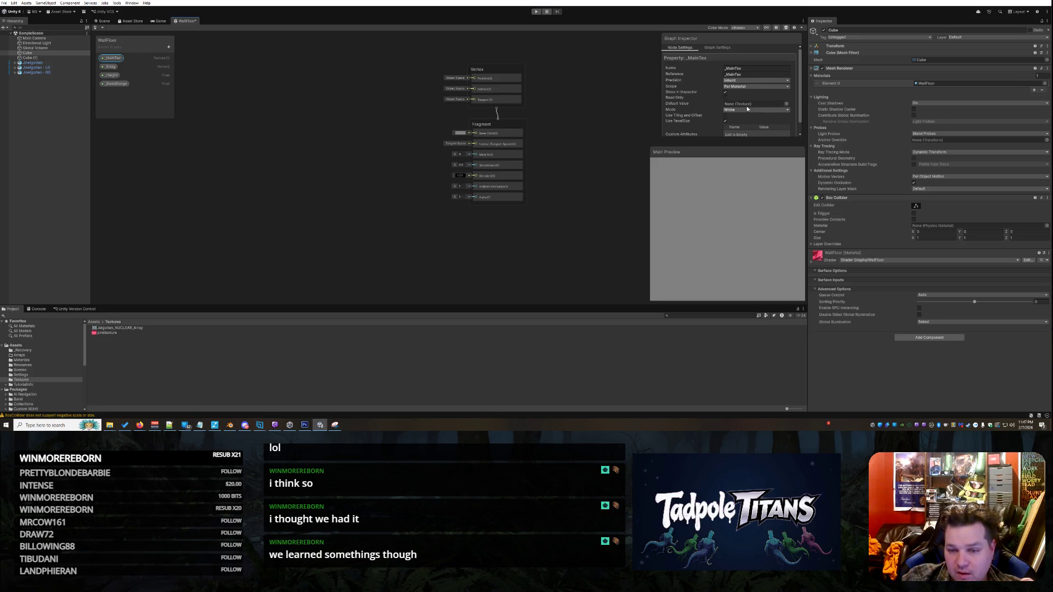
{"action": "left_click", "coordinate": [787, 104]}
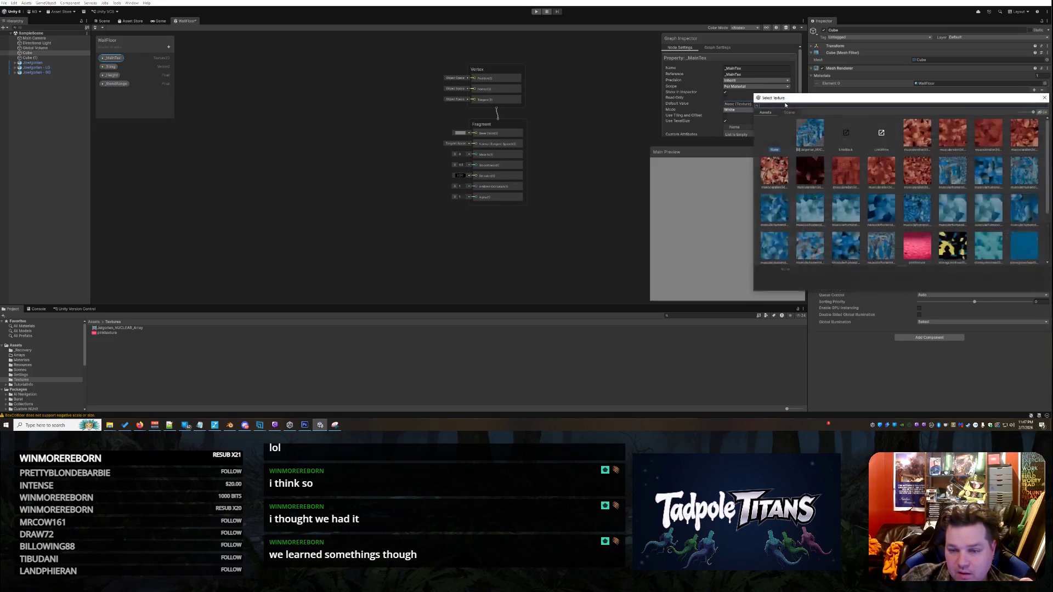
{"action": "double_click", "coordinate": [916, 246]}
{"action": "left_click", "coordinate": [108, 66]}
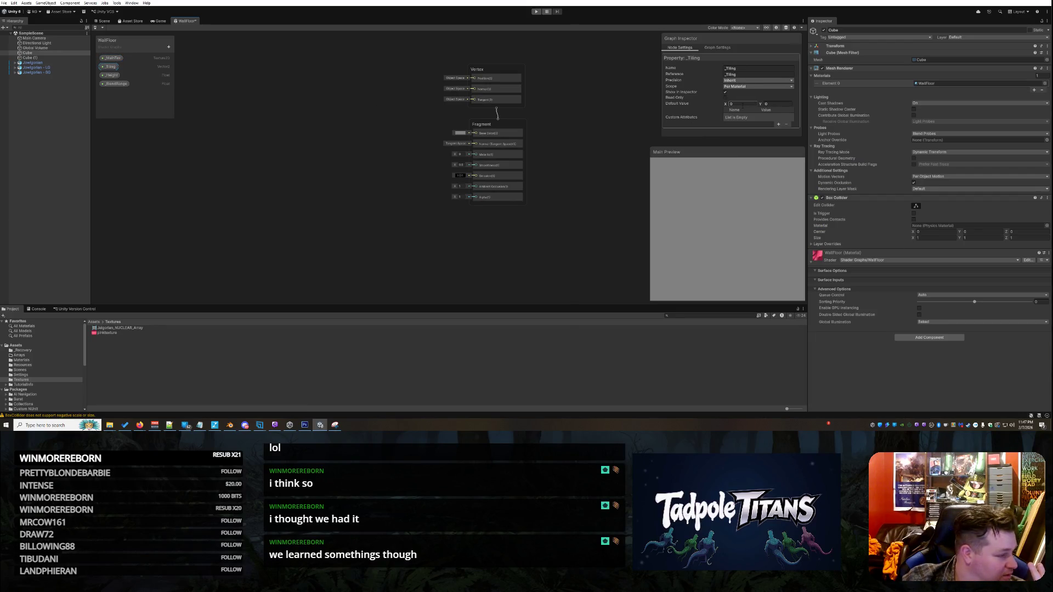
{"action": "type", "text": "1"}
{"action": "key", "text": "Tab"}
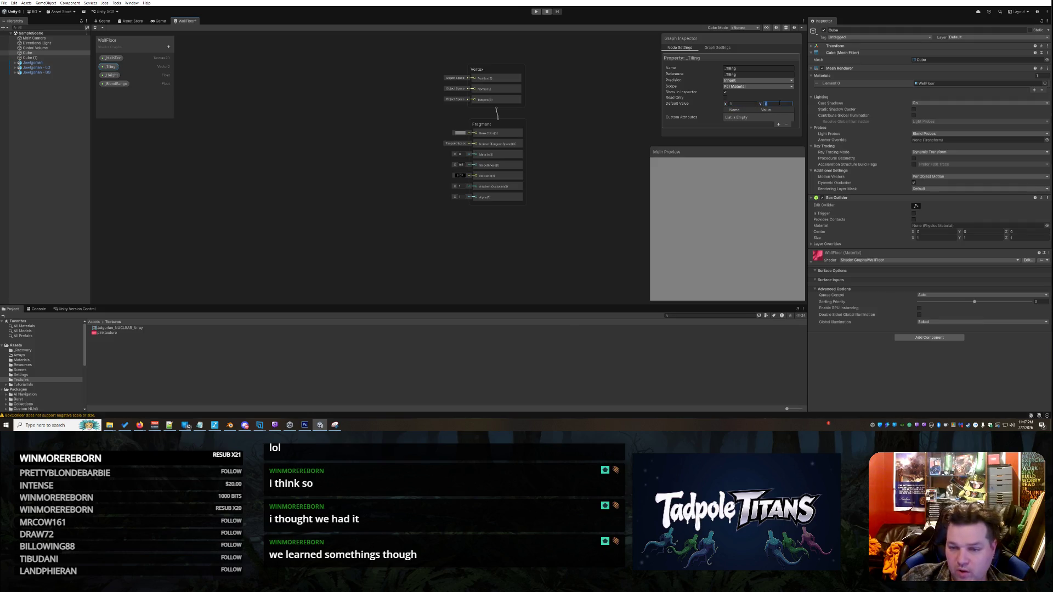
Step: Review the _Height and _BlendRange settings and edit the _BlendRange default value
{"action": "left_click", "coordinate": [115, 75]}
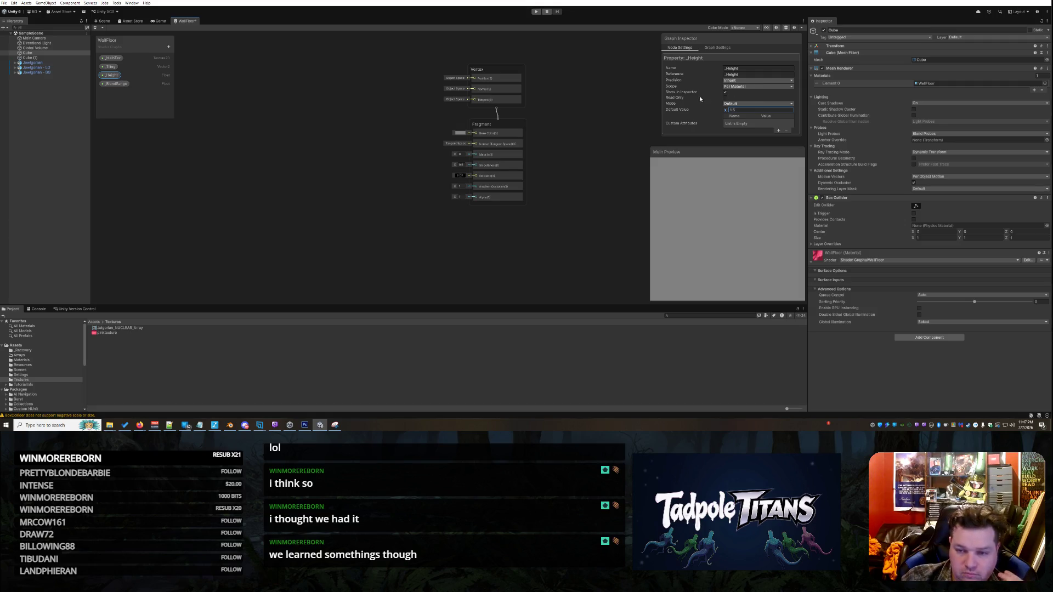
{"action": "left_click", "coordinate": [122, 84]}
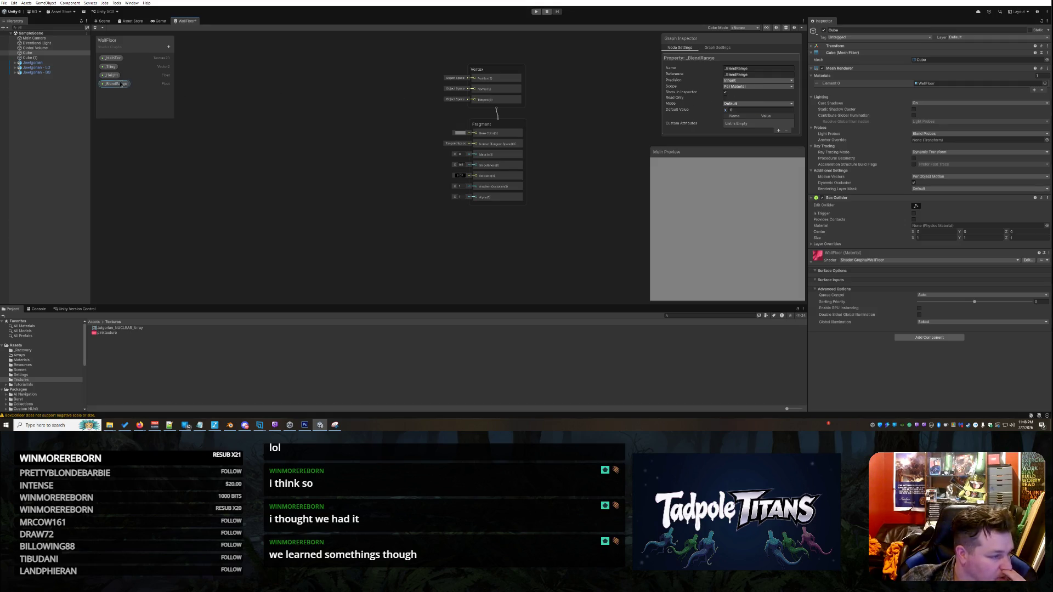
{"action": "left_click", "coordinate": [749, 111]}
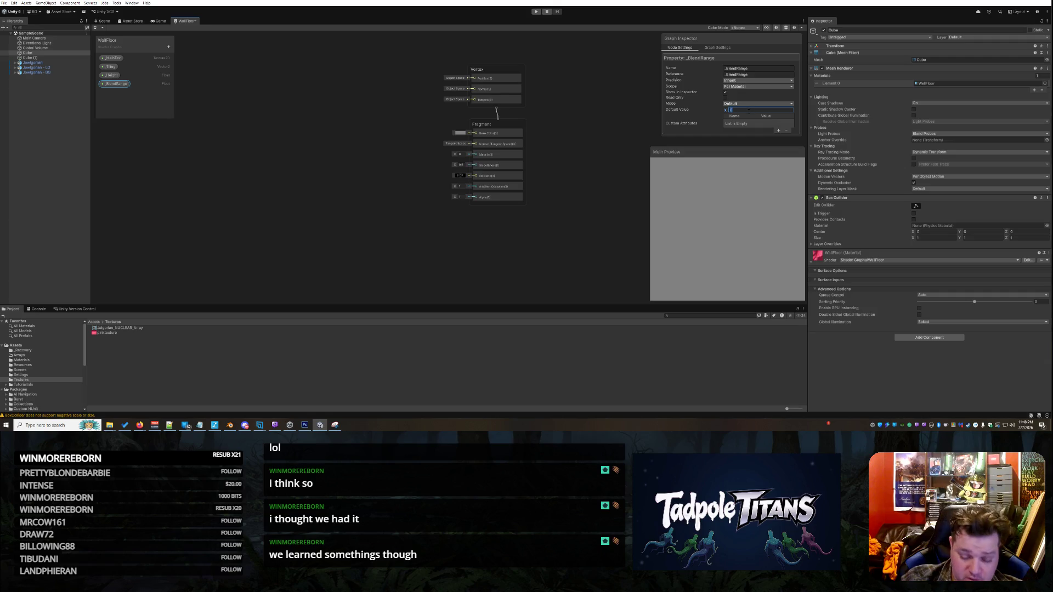
{"action": "left_click", "coordinate": [292, 150]}
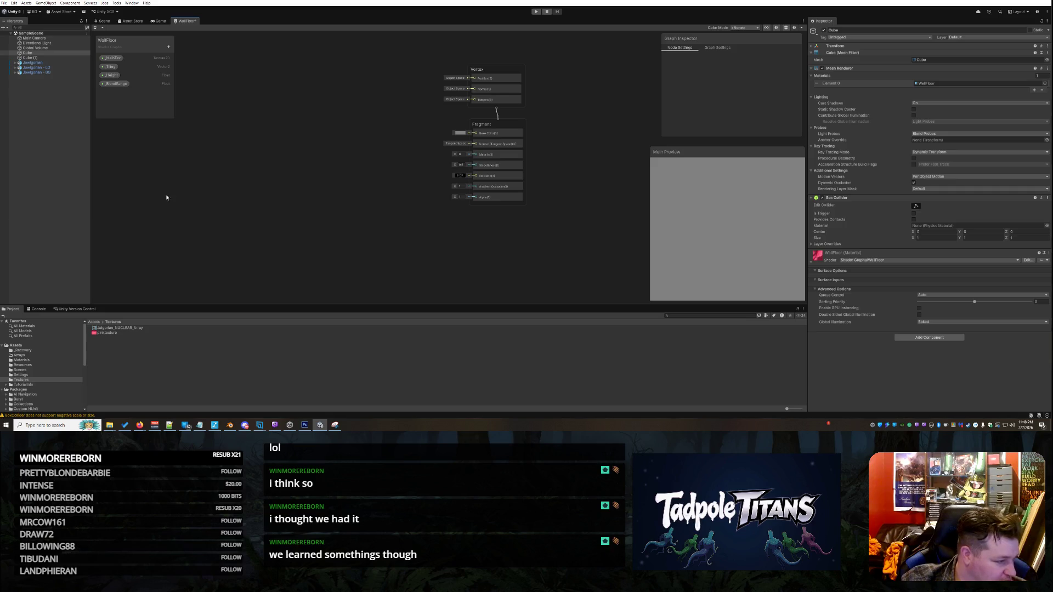
{"action": "right_click", "coordinate": [214, 160]}
Step: Add a UV node at the top of the graph and move the Vertex/Fragment stack lower
{"action": "left_click", "coordinate": [233, 164]}
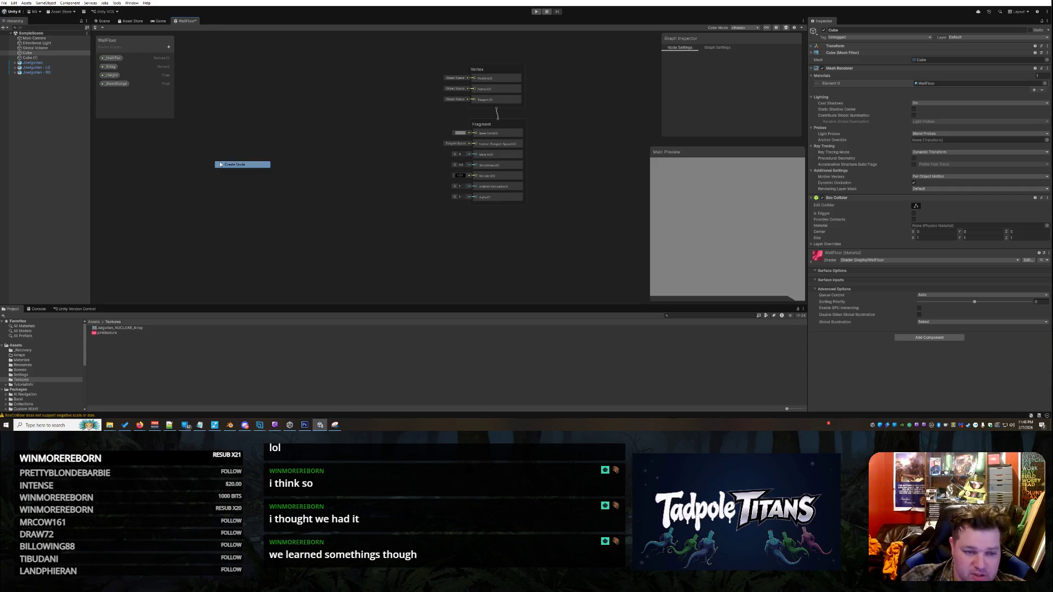
{"action": "type", "text": "UV"}
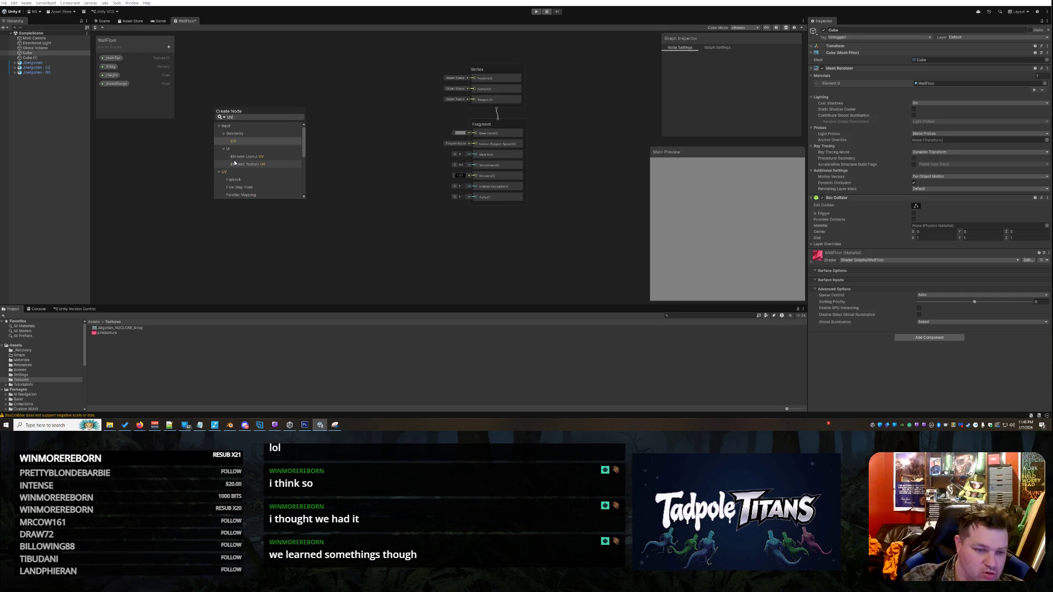
{"action": "left_click", "coordinate": [248, 142]}
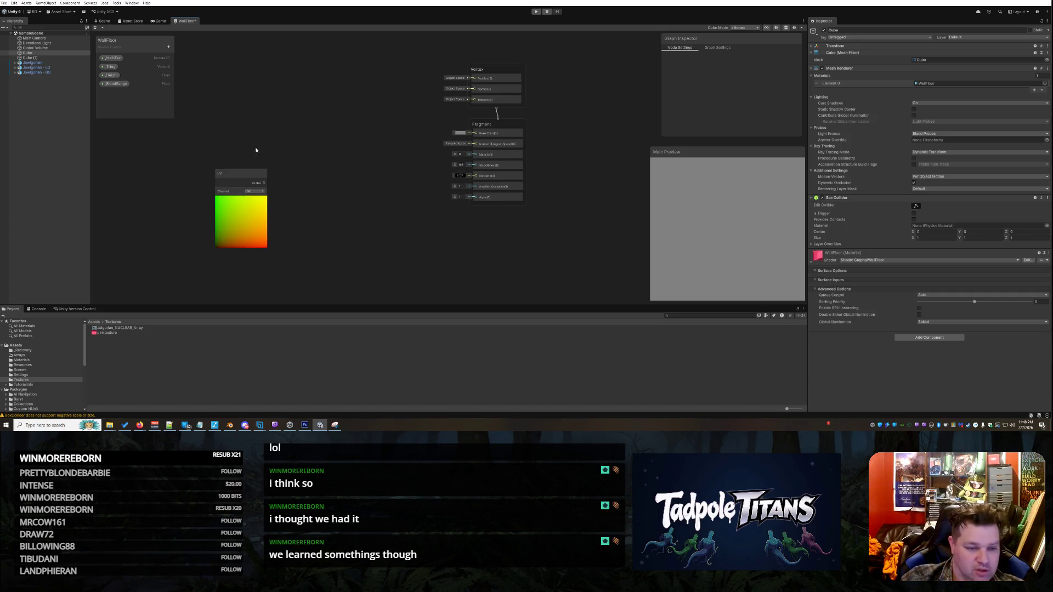
{"action": "mouse_move", "coordinate": [260, 184]}
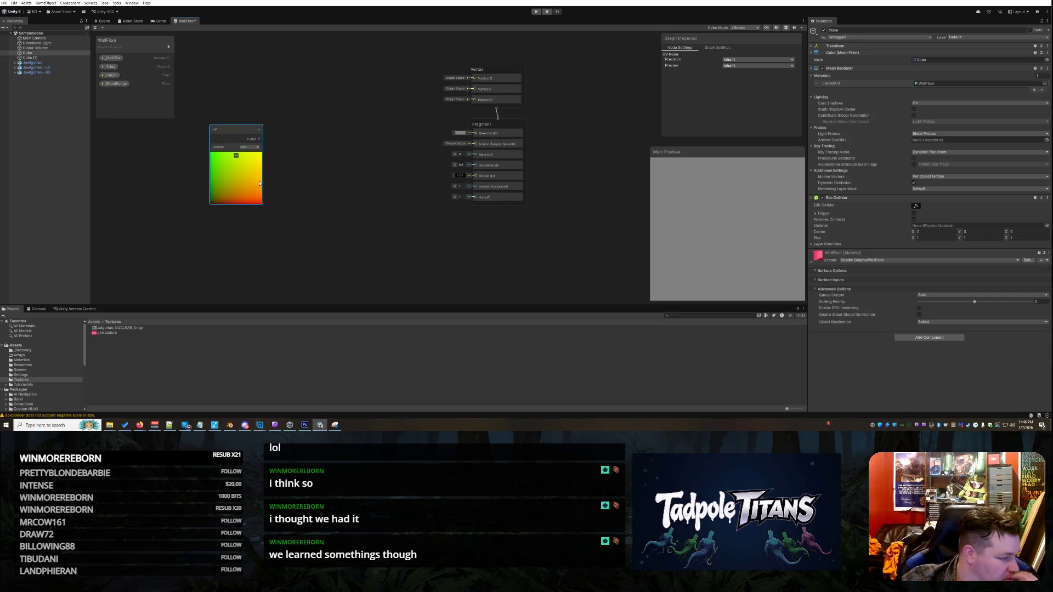
{"action": "mouse_move", "coordinate": [238, 138]}
{"action": "left_mouse_down"}
{"action": "mouse_move", "coordinate": [235, 90]}
{"action": "mouse_move", "coordinate": [215, 51]}
{"action": "left_mouse_up"}
{"action": "left_click_drag", "start_coordinate": [515, 80], "coordinate": [515, 148]}
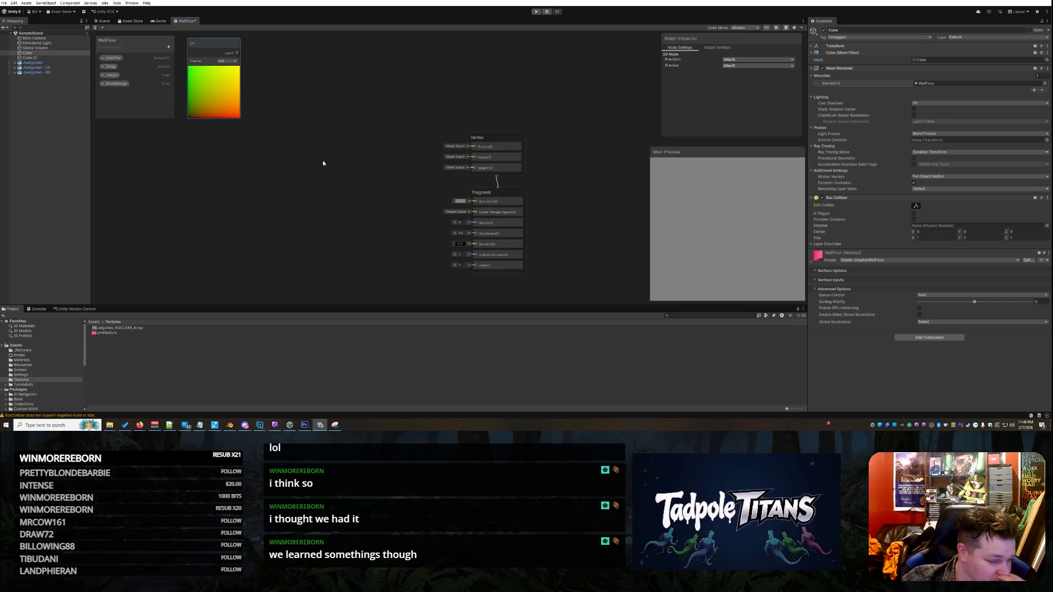
{"action": "left_click", "coordinate": [227, 63]}
{"action": "left_click", "coordinate": [290, 154]}
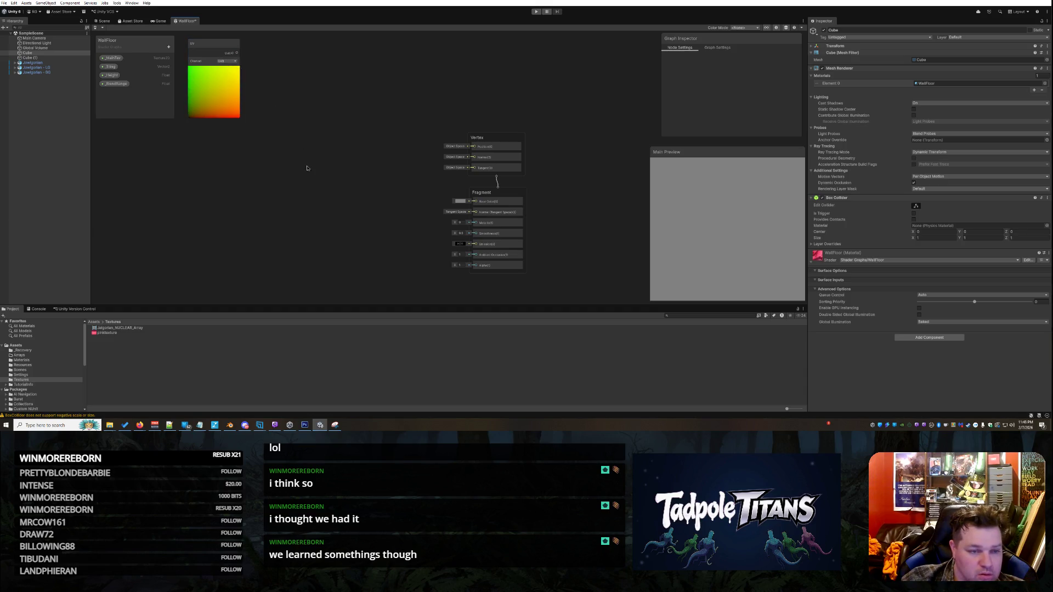
Step: Add a world-space Position node and place it beside the UV node
{"action": "right_click", "coordinate": [290, 153]}
{"action": "left_click", "coordinate": [301, 157]}
{"action": "type", "text": "posit"}
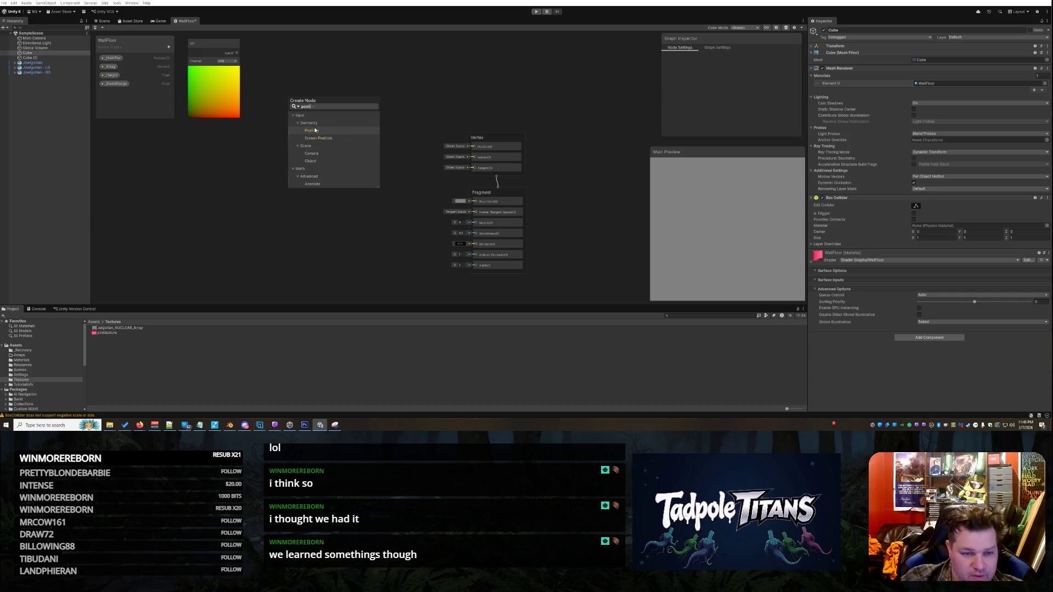
{"action": "left_click", "coordinate": [316, 131]}
{"action": "left_click_drag", "start_coordinate": [318, 164], "coordinate": [218, 131]}
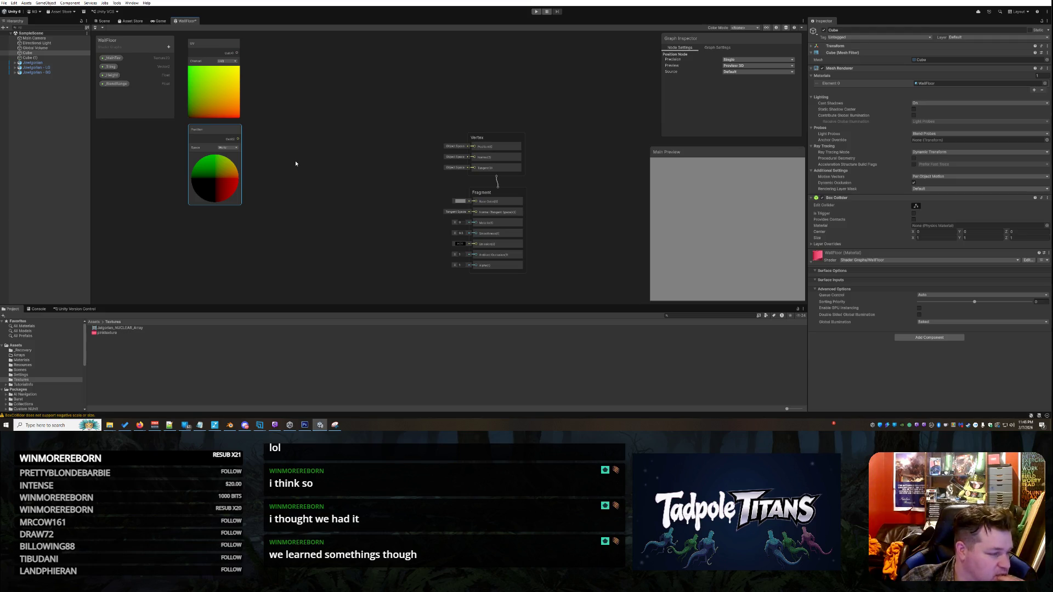
{"action": "right_click", "coordinate": [291, 77]}
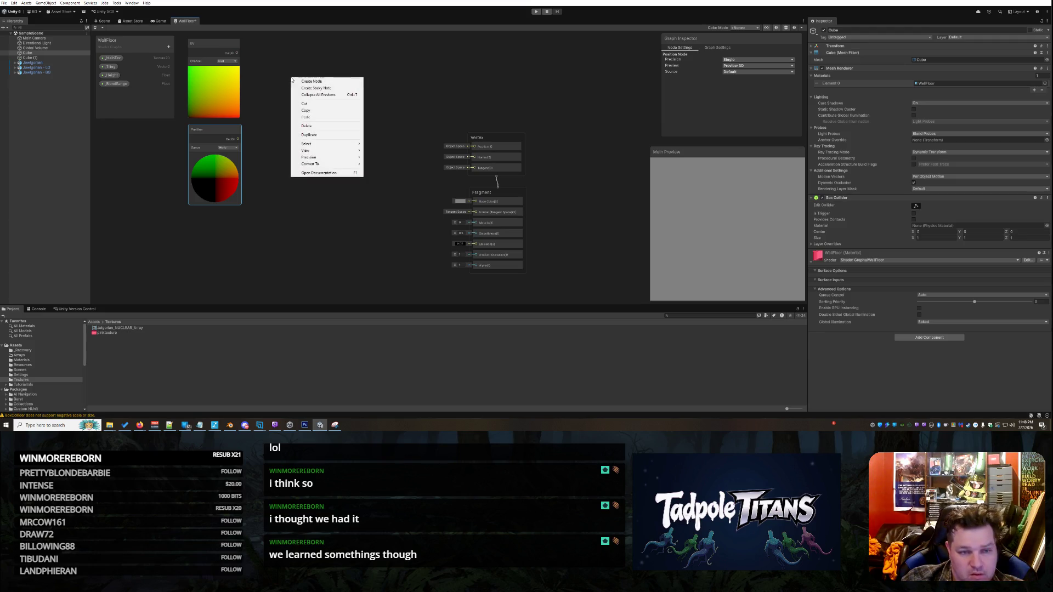
Step: Add a Split node beside the UV output
{"action": "left_click", "coordinate": [313, 82]}
{"action": "type", "text": "split"}
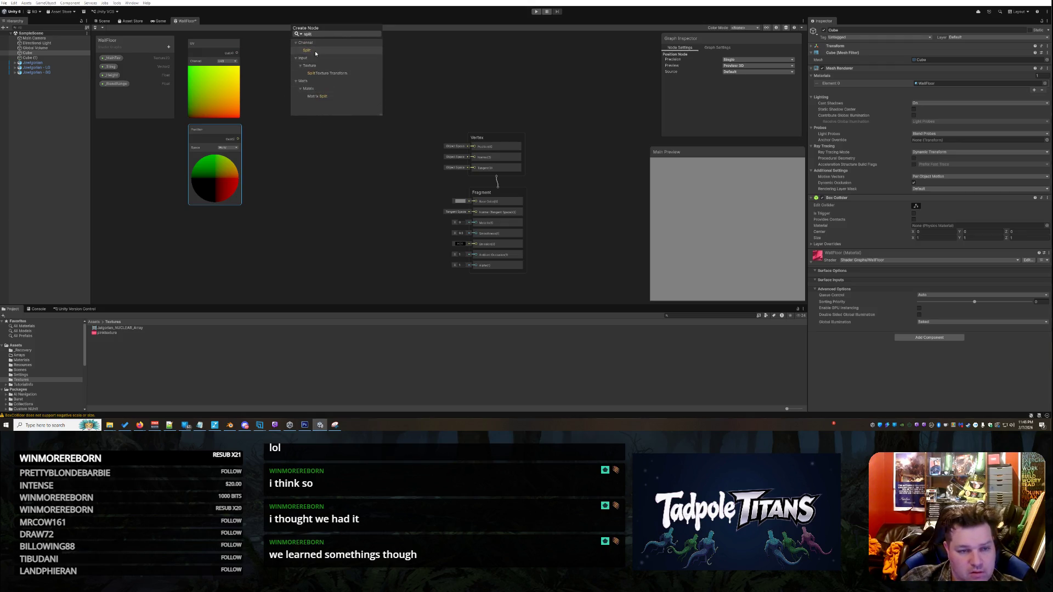
{"action": "key", "text": "Return"}
{"action": "left_click_drag", "start_coordinate": [287, 56], "coordinate": [274, 73]}
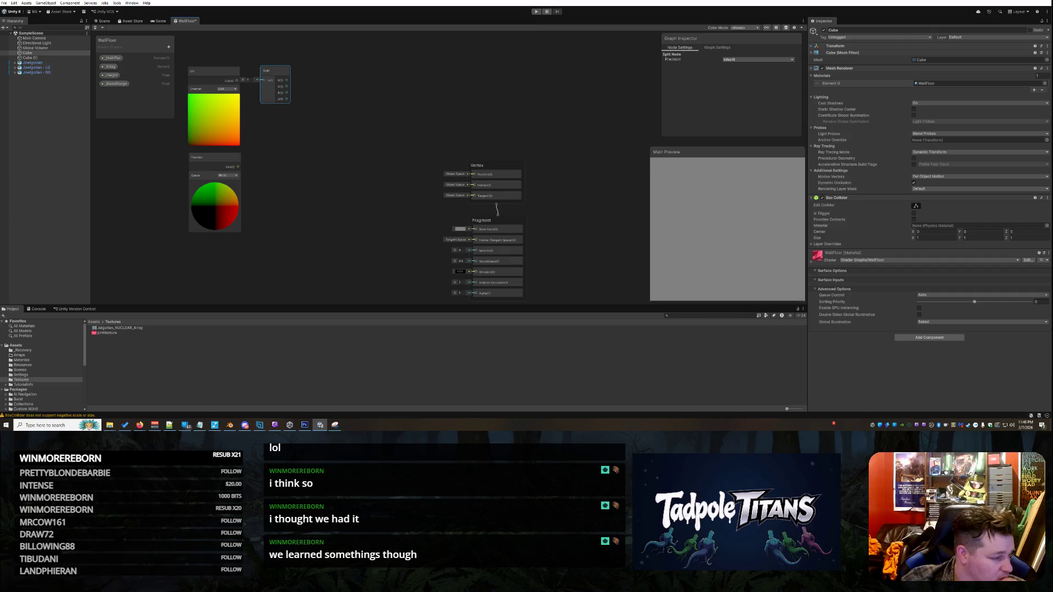
Step: Add a Tiling And Offset node with the _Tiling property placed beside its Tiling input
{"action": "right_click", "coordinate": [335, 158]}
{"action": "left_click", "coordinate": [349, 163]}
{"action": "type", "text": "tiling"}
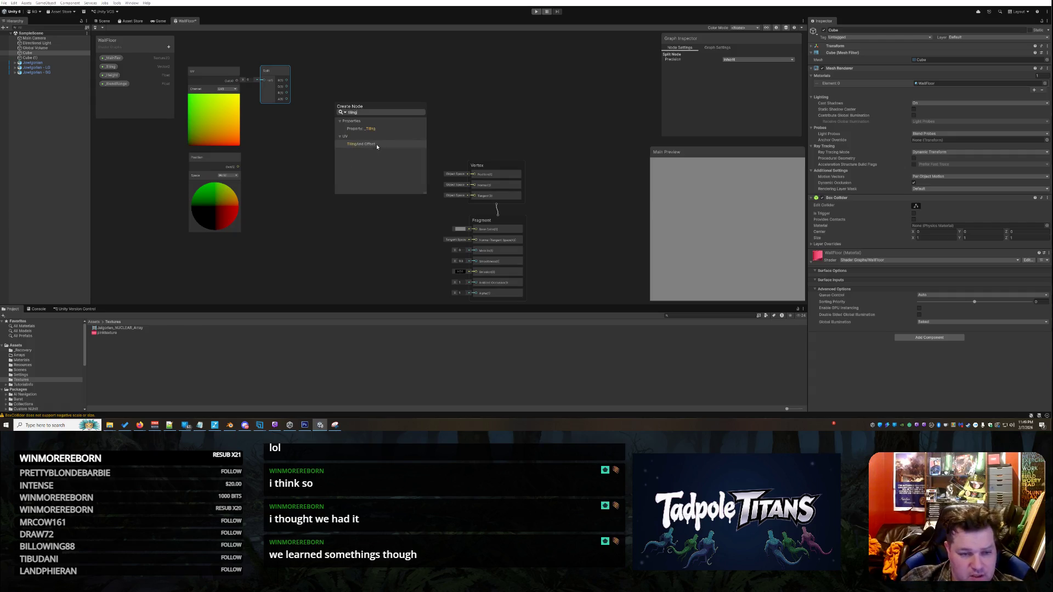
{"action": "left_click", "coordinate": [380, 143]}
{"action": "mouse_move", "coordinate": [368, 163]}
{"action": "left_mouse_down"}
{"action": "mouse_move", "coordinate": [358, 97]}
{"action": "mouse_move", "coordinate": [371, 70]}
{"action": "left_mouse_up"}
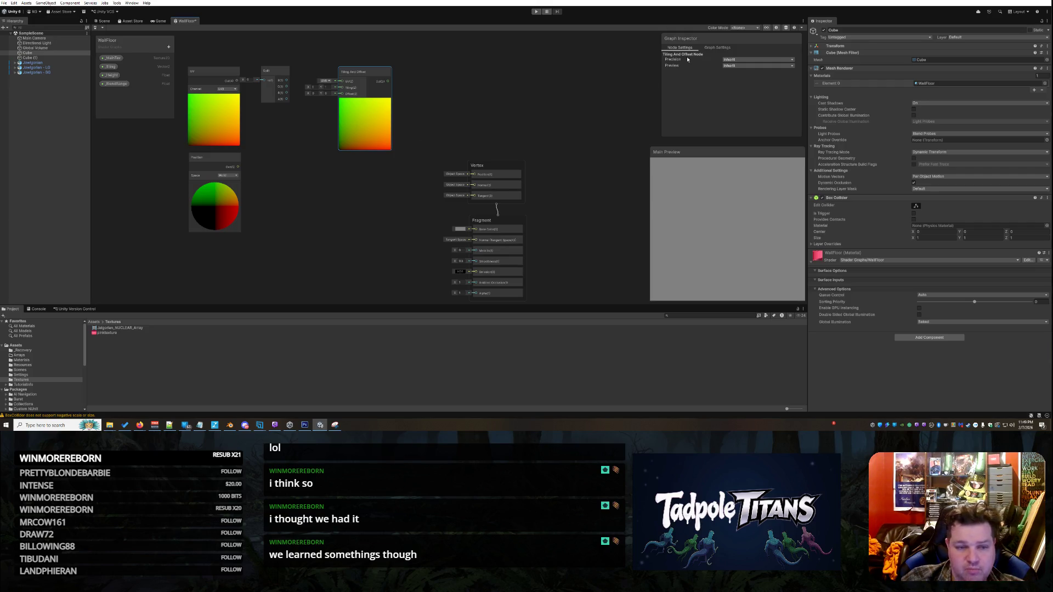
{"action": "mouse_move", "coordinate": [114, 68]}
{"action": "left_mouse_down"}
{"action": "mouse_move", "coordinate": [347, 44]}
{"action": "mouse_move", "coordinate": [337, 53]}
{"action": "mouse_move", "coordinate": [358, 58]}
{"action": "mouse_move", "coordinate": [318, 90]}
{"action": "mouse_move", "coordinate": [336, 89]}
{"action": "mouse_move", "coordinate": [308, 65]}
{"action": "mouse_move", "coordinate": [318, 111]}
{"action": "mouse_move", "coordinate": [436, 69]}
{"action": "left_mouse_up"}
{"action": "left_click_drag", "start_coordinate": [316, 112], "coordinate": [390, 87]}
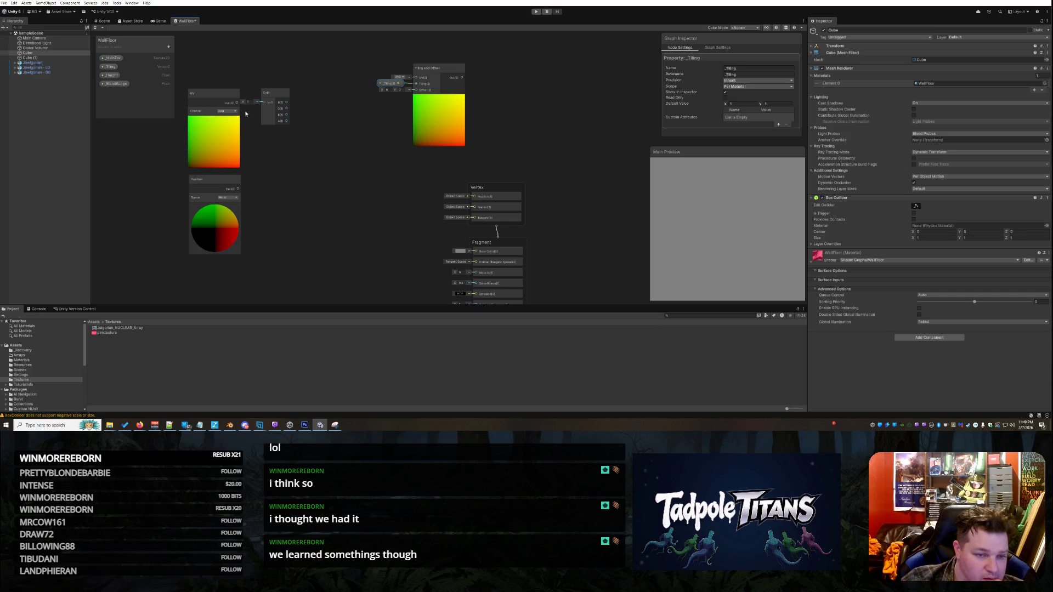
Step: Wire UV Out into the Split node and delete the trial wire into the Tiling And Offset UV
{"action": "left_click_drag", "start_coordinate": [237, 103], "coordinate": [422, 78]}
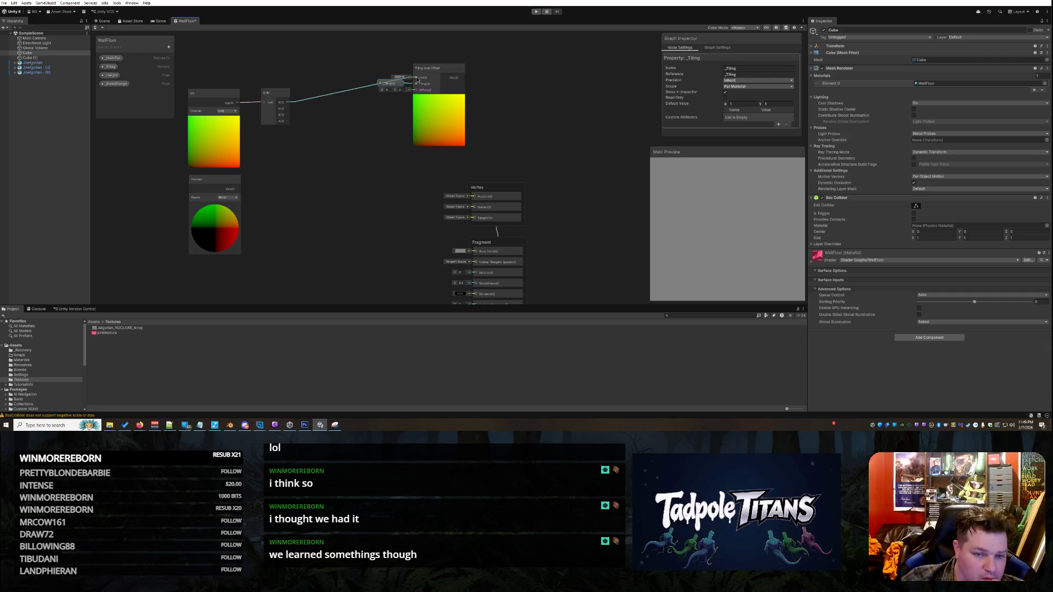
{"action": "left_click_drag", "start_coordinate": [287, 115], "coordinate": [427, 80]}
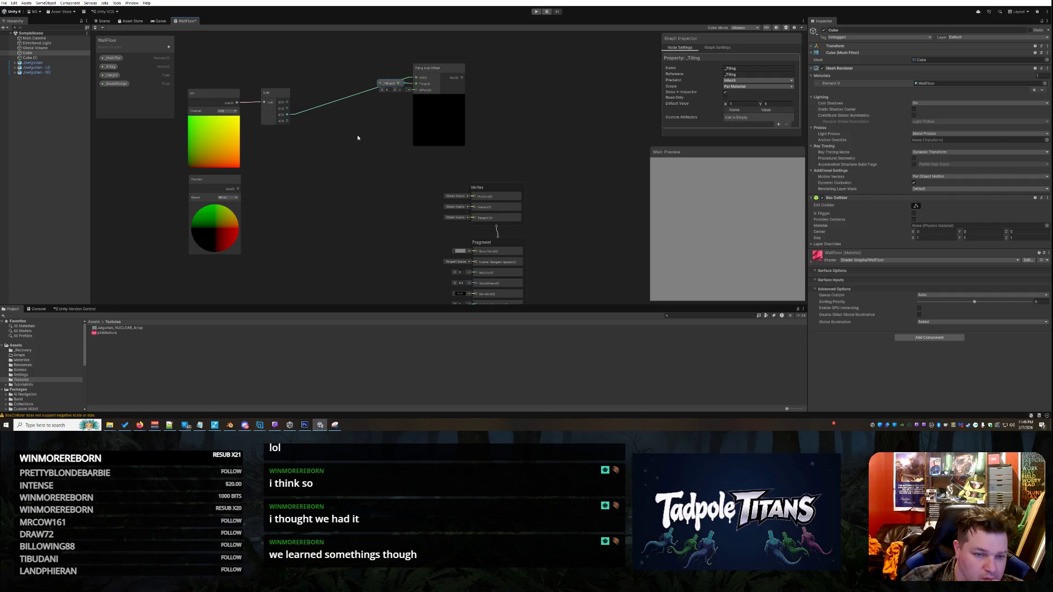
{"action": "left_click", "coordinate": [310, 107]}
{"action": "right_click", "coordinate": [340, 98]}
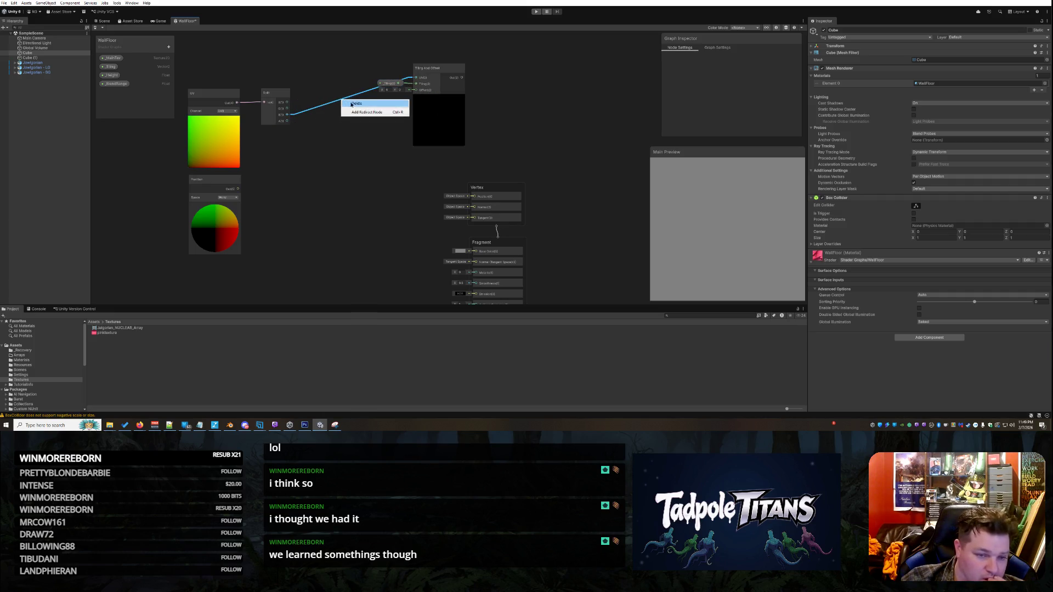
{"action": "left_click", "coordinate": [351, 105]}
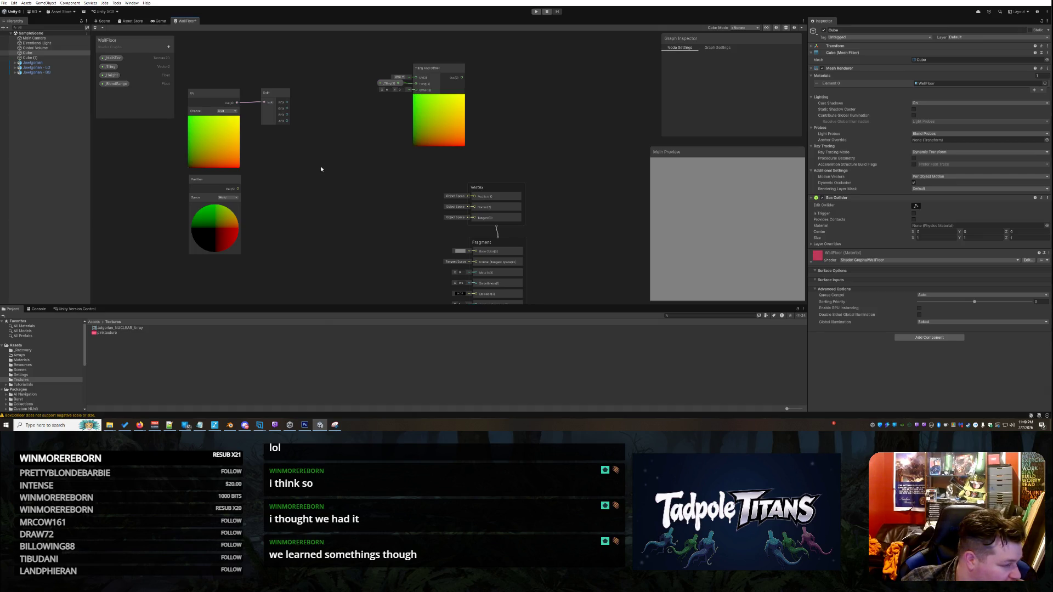
{"action": "key", "text": "alt+Tab"}
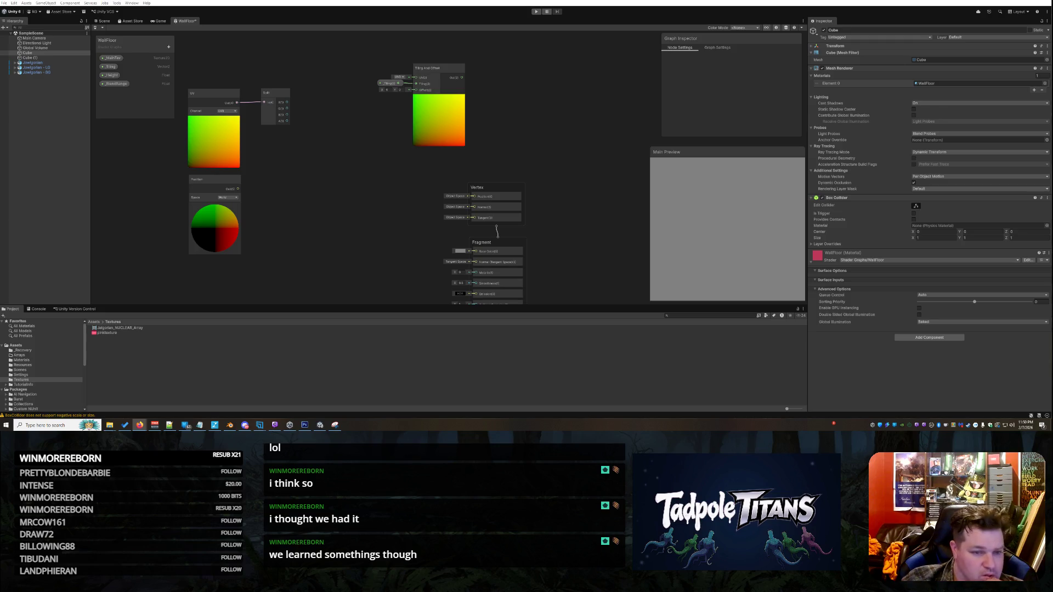
Step: Add a Math Add node near the Split node and connect Split's G output to its A input
{"action": "right_click", "coordinate": [339, 215]}
{"action": "left_click", "coordinate": [363, 218]}
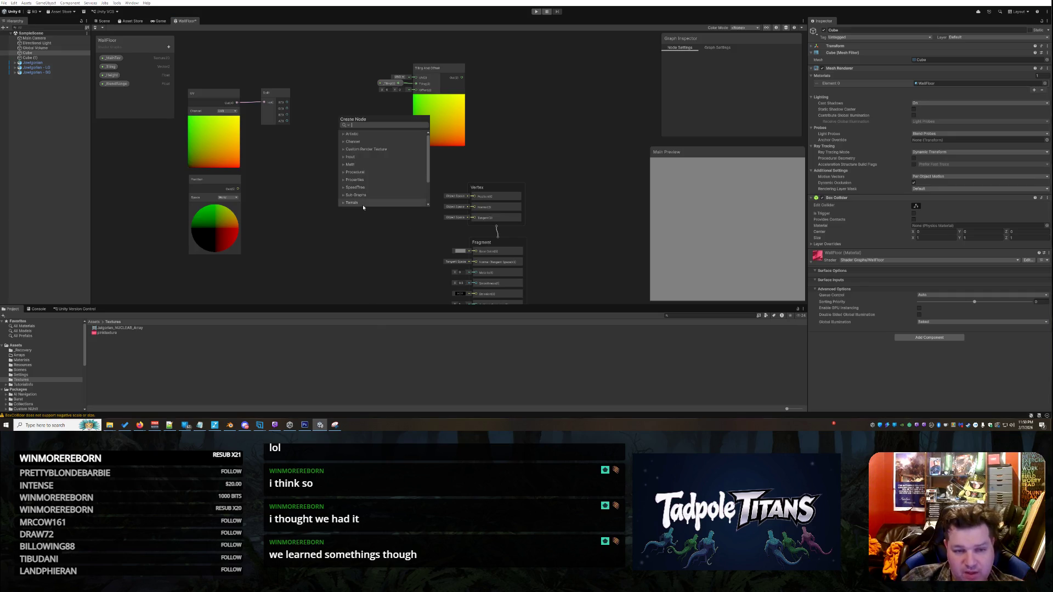
{"action": "type", "text": "ADD"}
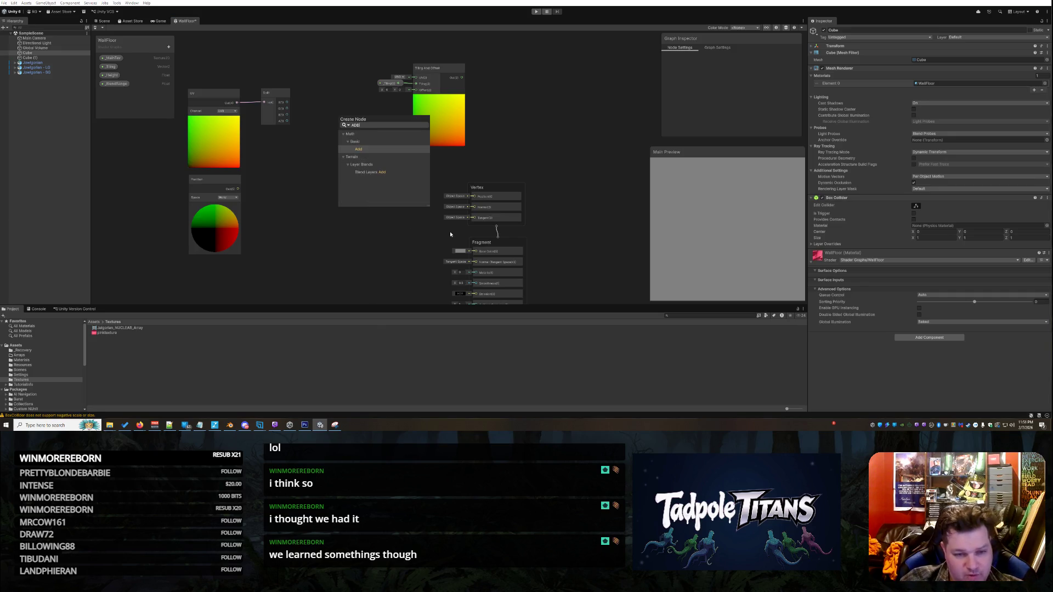
{"action": "left_click", "coordinate": [362, 149]}
{"action": "left_click_drag", "start_coordinate": [361, 226], "coordinate": [339, 111]}
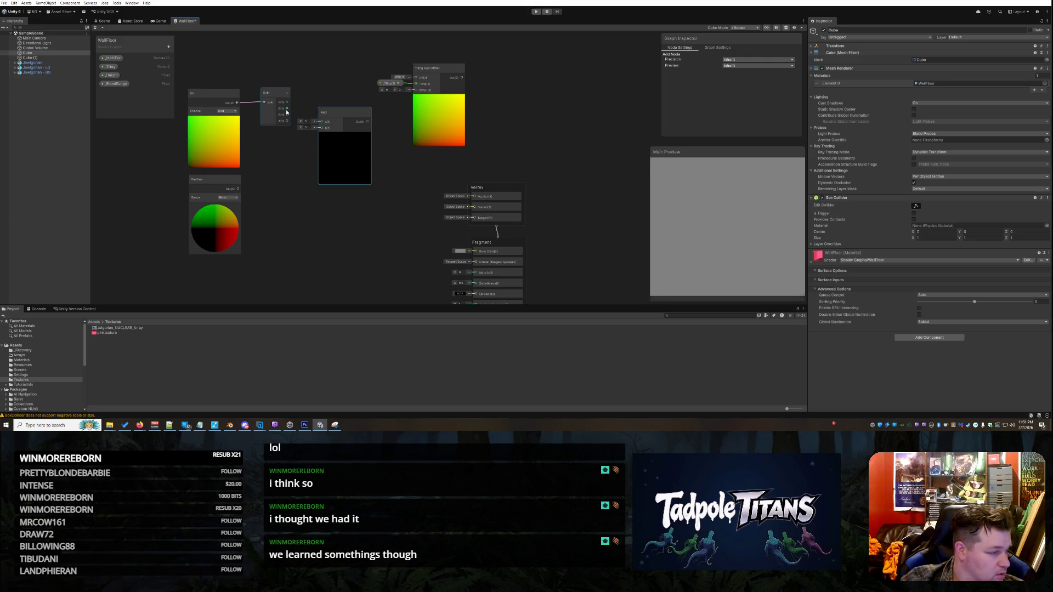
{"action": "left_click_drag", "start_coordinate": [286, 110], "coordinate": [325, 123]}
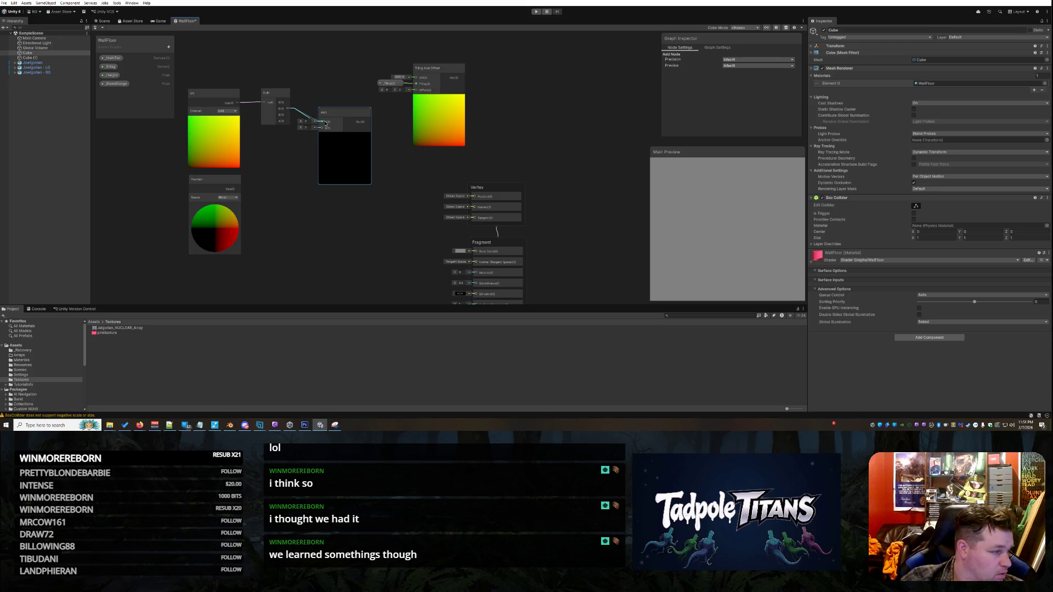
{"action": "left_click_drag", "start_coordinate": [326, 124], "coordinate": [324, 123]}
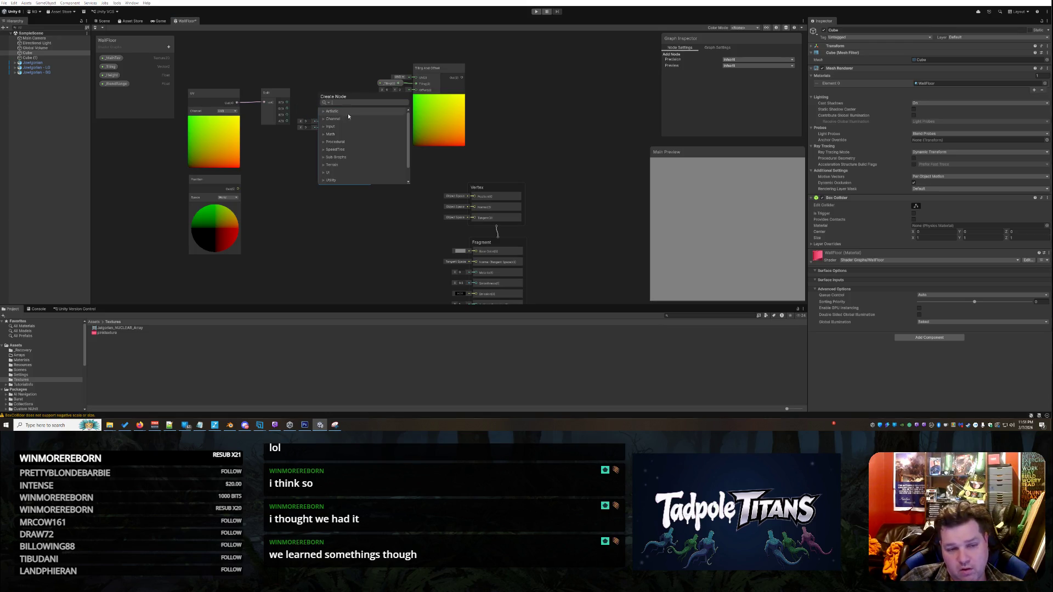
{"action": "left_click", "coordinate": [383, 187]}
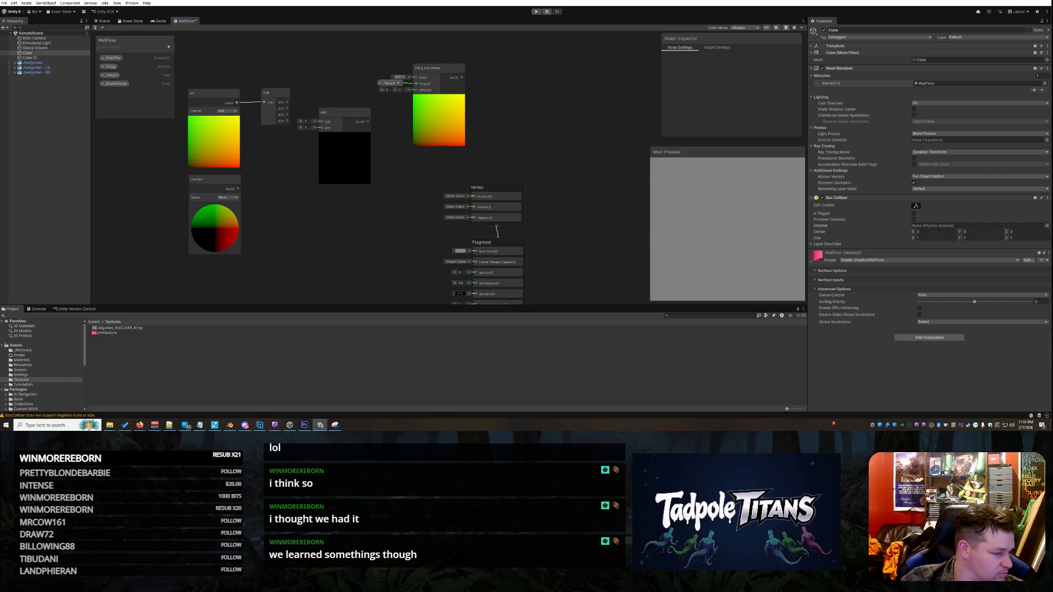
{"action": "key", "text": "alt+Tab"}
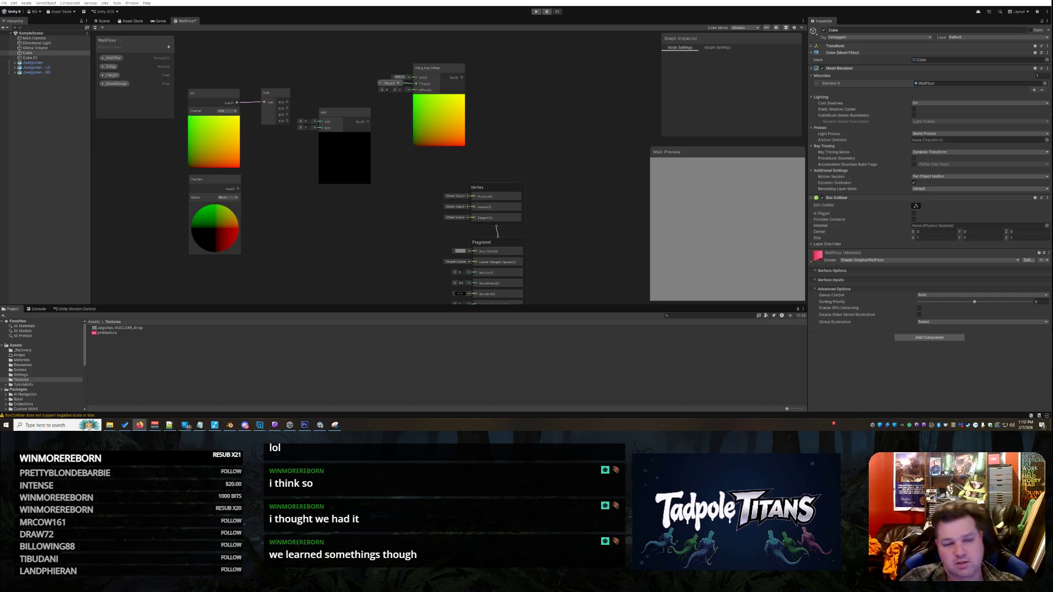
Step: Connect Split's R output to the Tiling And Offset UV input and move _Tiling beside it
{"action": "left_click_drag", "start_coordinate": [274, 96], "coordinate": [257, 97]}
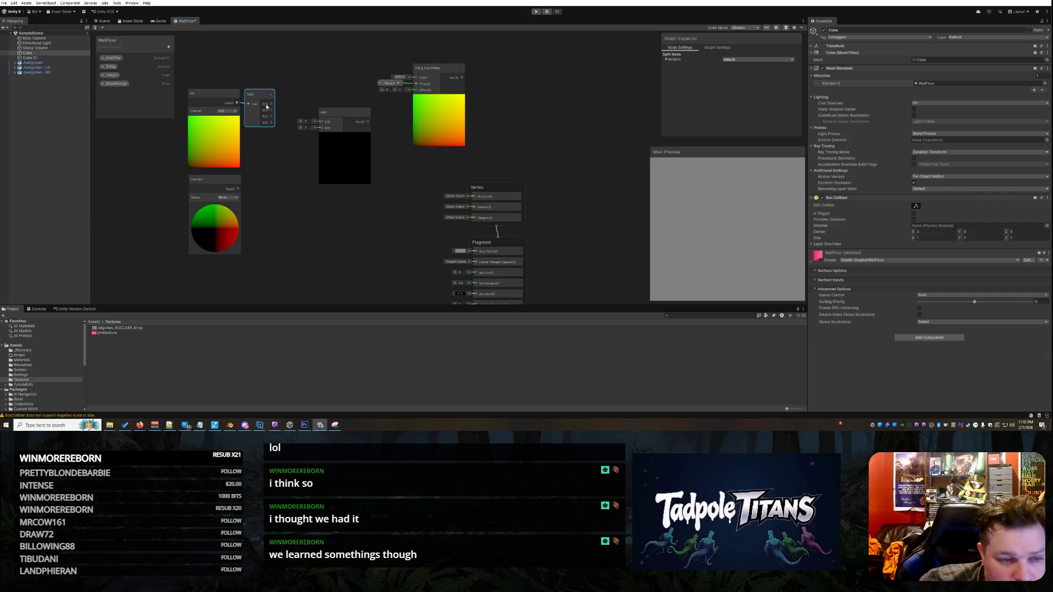
{"action": "mouse_move", "coordinate": [272, 104]}
{"action": "left_mouse_down"}
{"action": "mouse_move", "coordinate": [354, 80]}
{"action": "mouse_move", "coordinate": [416, 77]}
{"action": "mouse_move", "coordinate": [351, 56]}
{"action": "mouse_move", "coordinate": [315, 63]}
{"action": "left_mouse_up"}
{"action": "mouse_move", "coordinate": [390, 145]}
{"action": "left_mouse_down"}
{"action": "mouse_move", "coordinate": [254, 94]}
{"action": "mouse_move", "coordinate": [261, 83]}
{"action": "left_mouse_up"}
{"action": "left_click", "coordinate": [435, 159]}
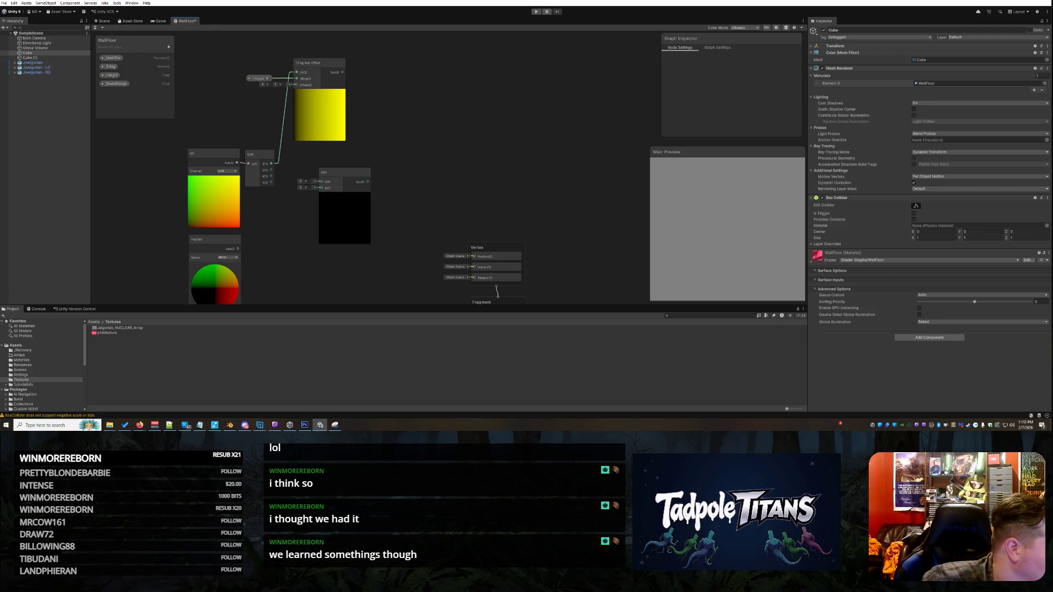
Step: Reposition the Tiling And Offset node down-left and move the Add node up and right
{"action": "key", "text": "alt+Tab"}
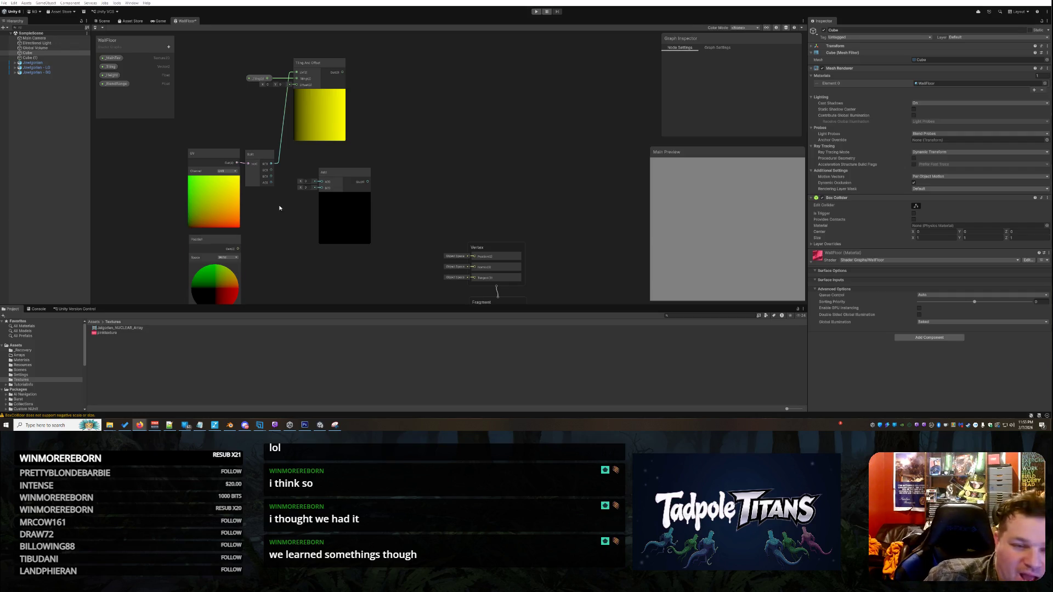
{"action": "mouse_move", "coordinate": [311, 66]}
{"action": "left_mouse_down"}
{"action": "mouse_move", "coordinate": [299, 84]}
{"action": "mouse_move", "coordinate": [246, 94]}
{"action": "mouse_move", "coordinate": [256, 94]}
{"action": "left_mouse_up"}
{"action": "mouse_move", "coordinate": [337, 179]}
{"action": "left_mouse_down"}
{"action": "mouse_move", "coordinate": [319, 199]}
{"action": "mouse_move", "coordinate": [331, 199]}
{"action": "mouse_move", "coordinate": [315, 198]}
{"action": "left_mouse_up"}
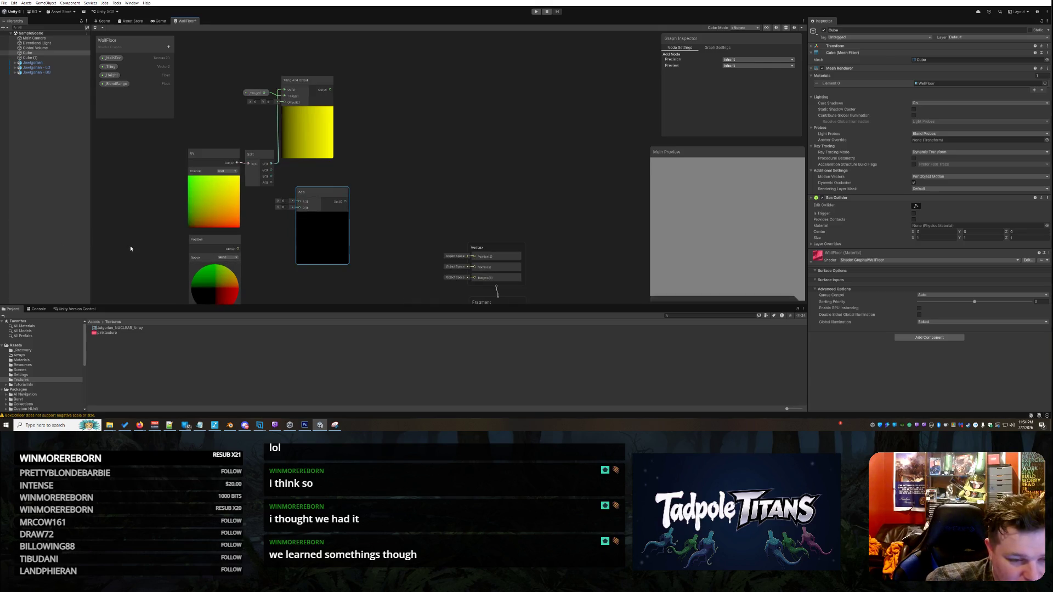
{"action": "left_click_drag", "start_coordinate": [317, 195], "coordinate": [394, 171]}
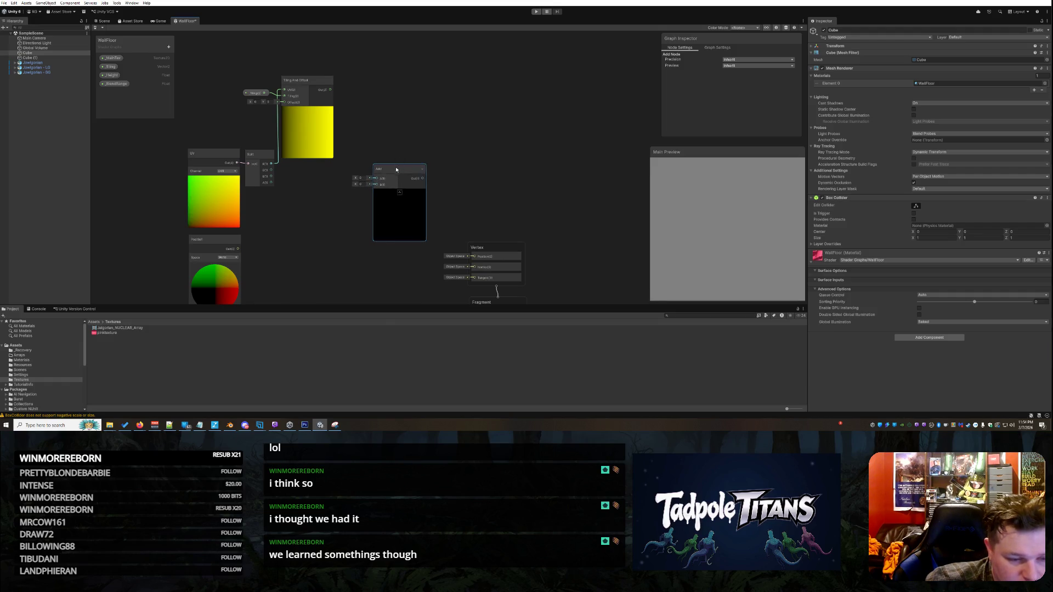
Step: Create a second Split node and connect the Position node's output to its input
{"action": "right_click", "coordinate": [309, 249]}
{"action": "left_click", "coordinate": [331, 253]}
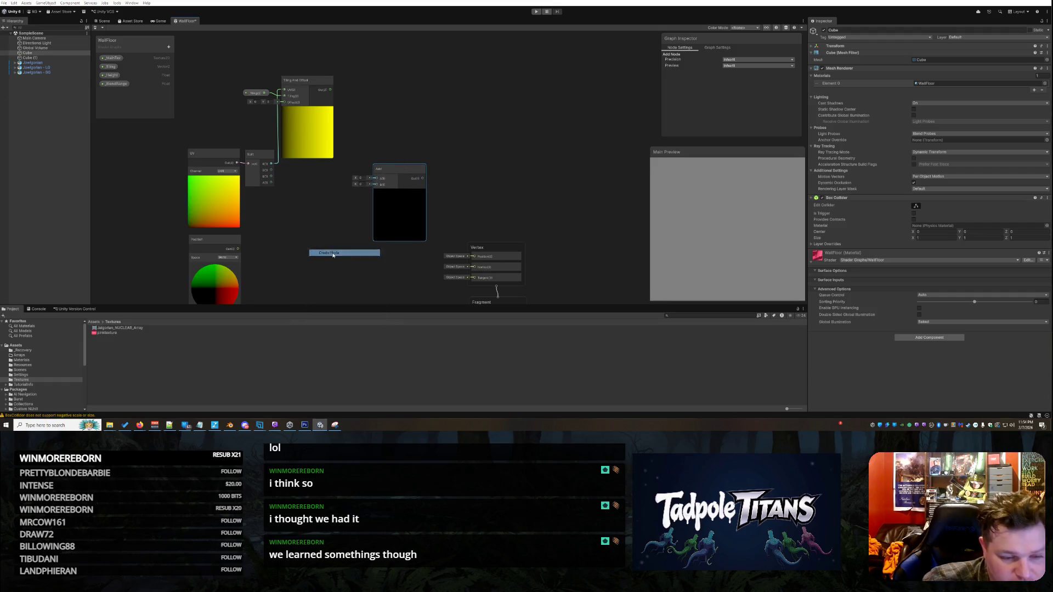
{"action": "type", "text": "subtract"}
{"action": "key", "text": "BackSpace"}
{"action": "key", "text": "BackSpace"}
{"action": "key", "text": "BackSpace"}
{"action": "type", "text": "split"}
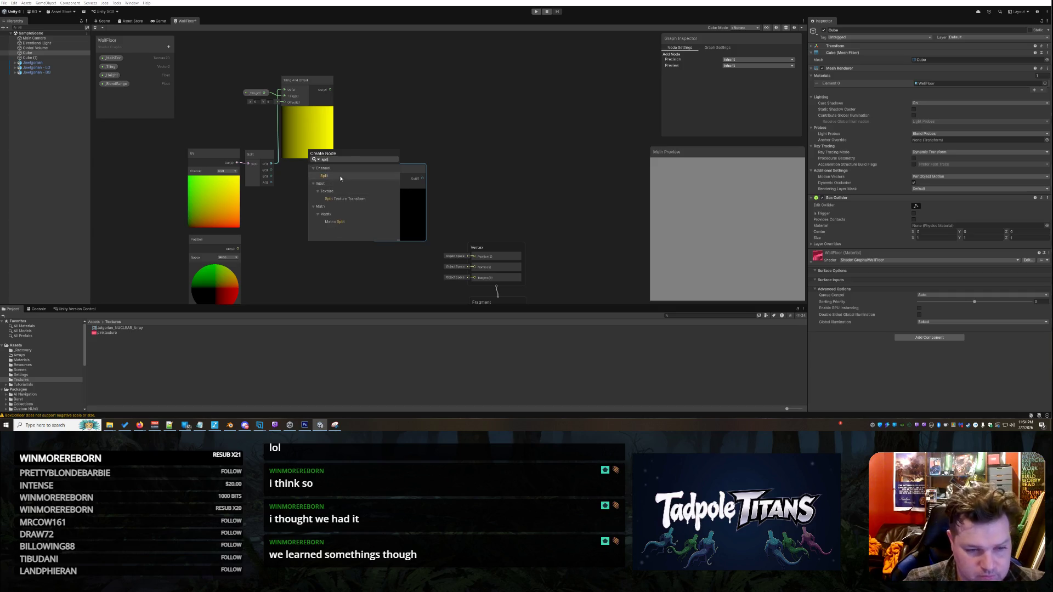
{"action": "key", "text": "Return"}
{"action": "mouse_move", "coordinate": [238, 248]}
{"action": "left_mouse_down"}
{"action": "mouse_move", "coordinate": [314, 271]}
{"action": "mouse_move", "coordinate": [258, 247]}
{"action": "left_mouse_up"}
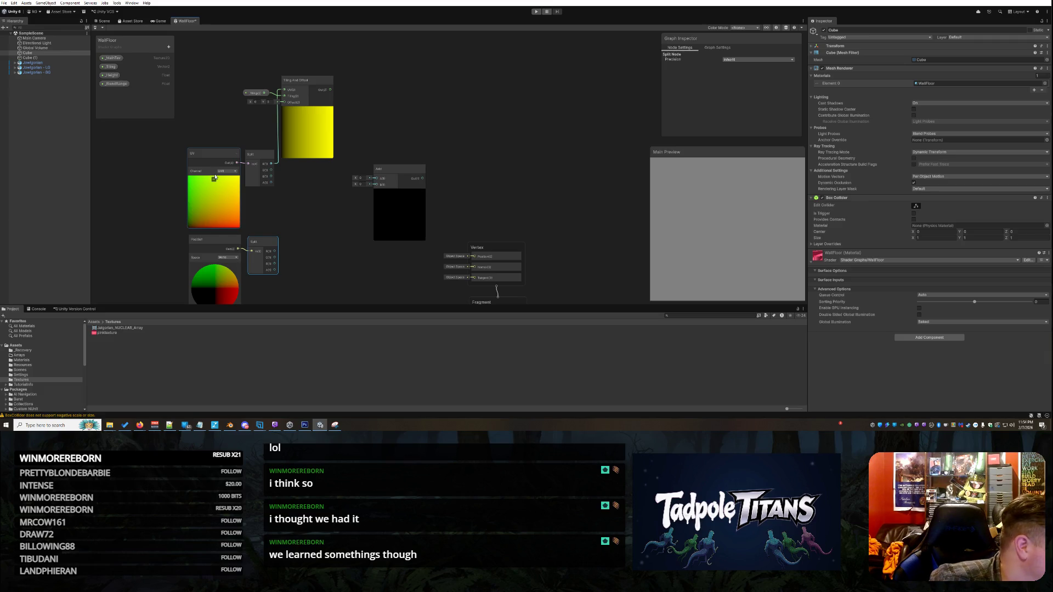
Step: Add a Combine node next to the Position-fed Split node
{"action": "right_click", "coordinate": [299, 224]}
{"action": "left_click", "coordinate": [305, 225]}
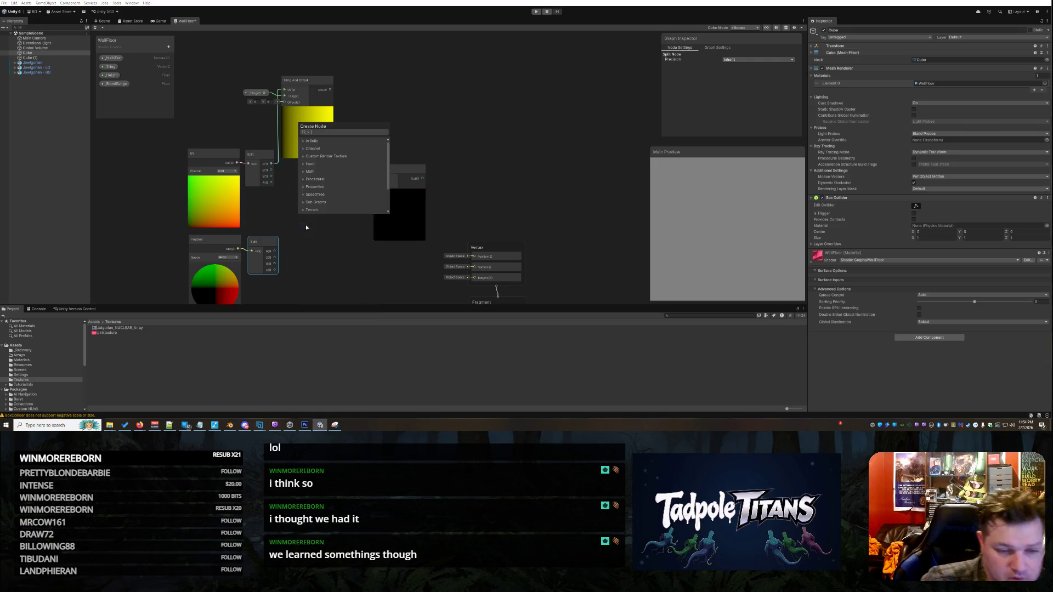
{"action": "type", "text": "combini"}
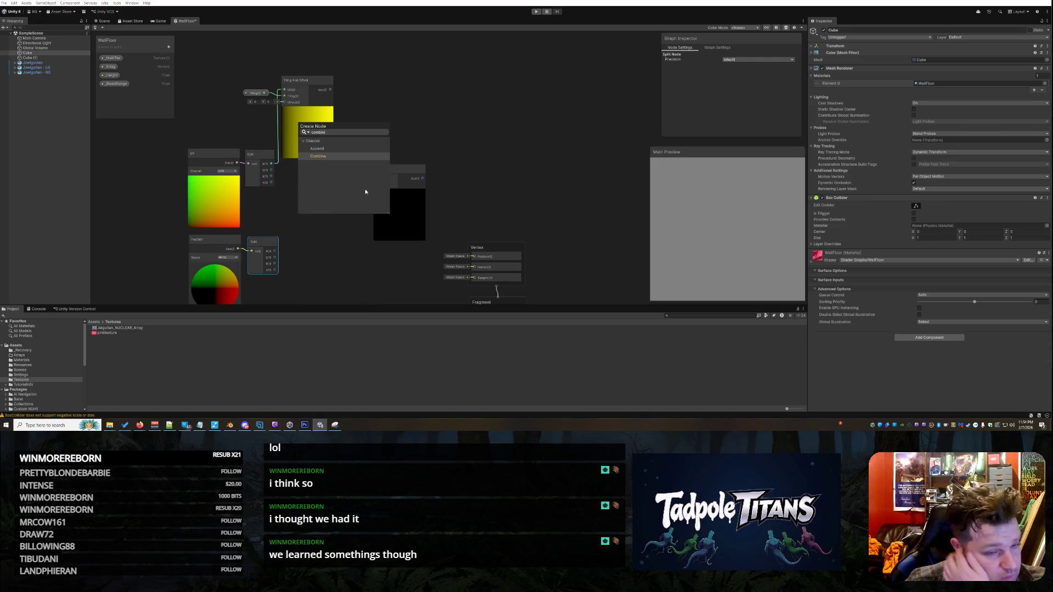
{"action": "left_click", "coordinate": [318, 156]}
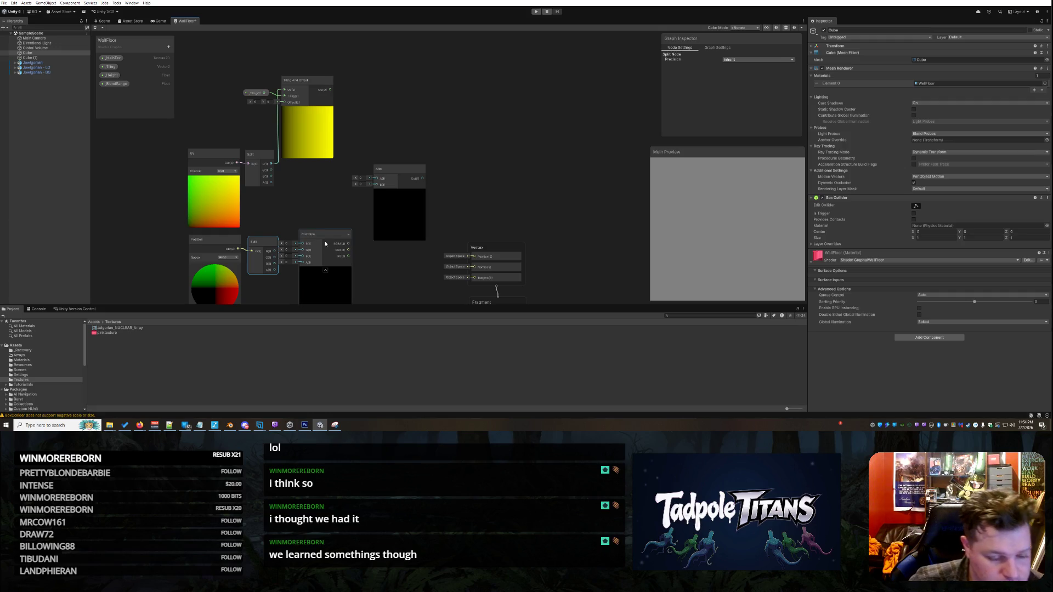
{"action": "left_click_drag", "start_coordinate": [314, 243], "coordinate": [322, 245]}
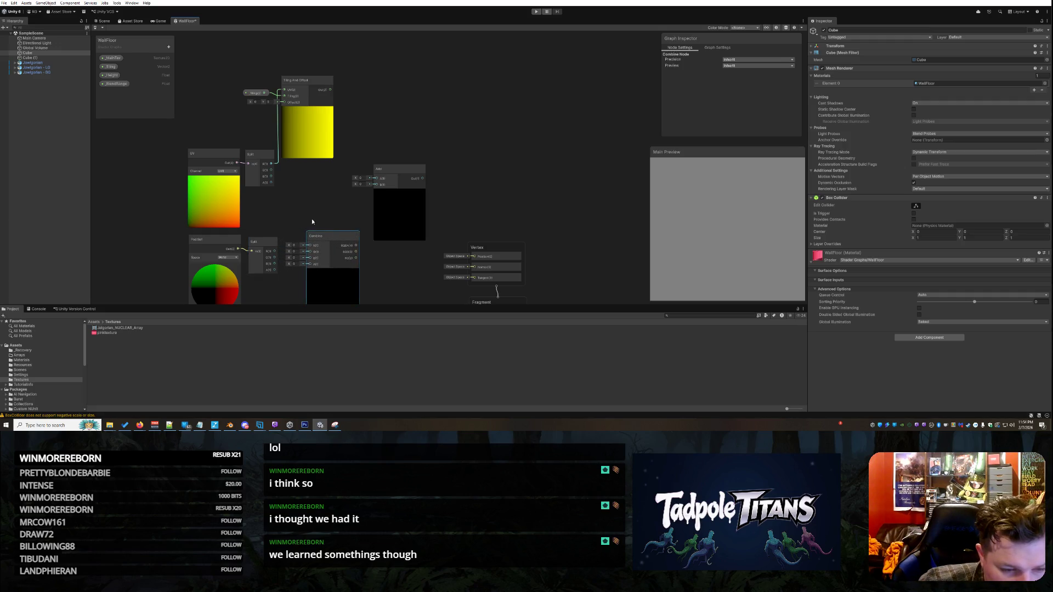
{"action": "left_click", "coordinate": [312, 219]}
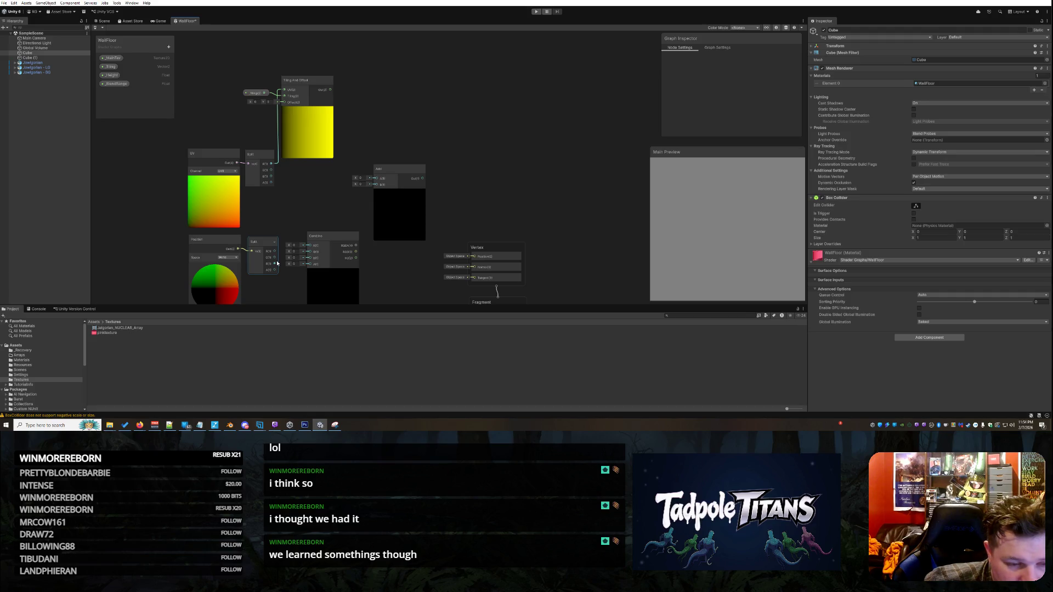
Step: Wire the lower Split's R and other channels into the Combine node's inputs
{"action": "left_click_drag", "start_coordinate": [262, 242], "coordinate": [260, 240]}
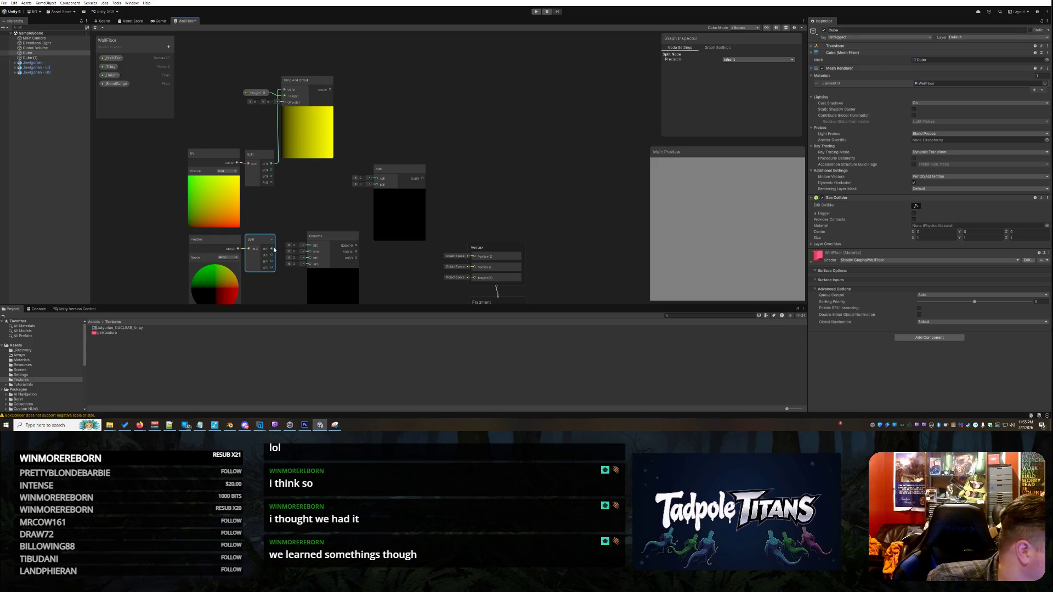
{"action": "left_click_drag", "start_coordinate": [273, 249], "coordinate": [309, 245]}
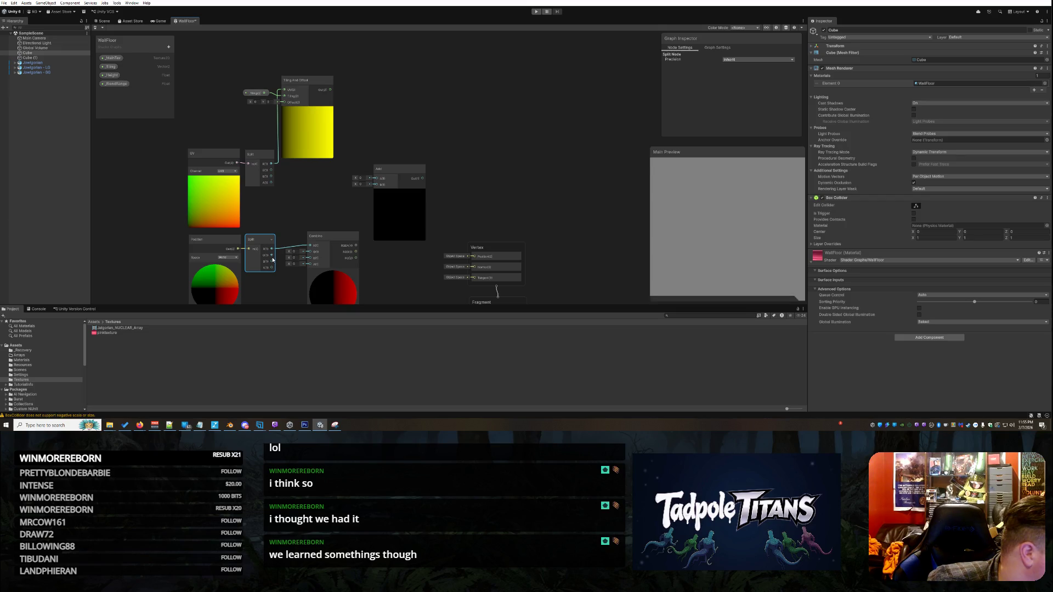
{"action": "mouse_move", "coordinate": [273, 260]}
{"action": "left_mouse_down"}
{"action": "mouse_move", "coordinate": [305, 267]}
{"action": "mouse_move", "coordinate": [332, 235]}
{"action": "left_mouse_up"}
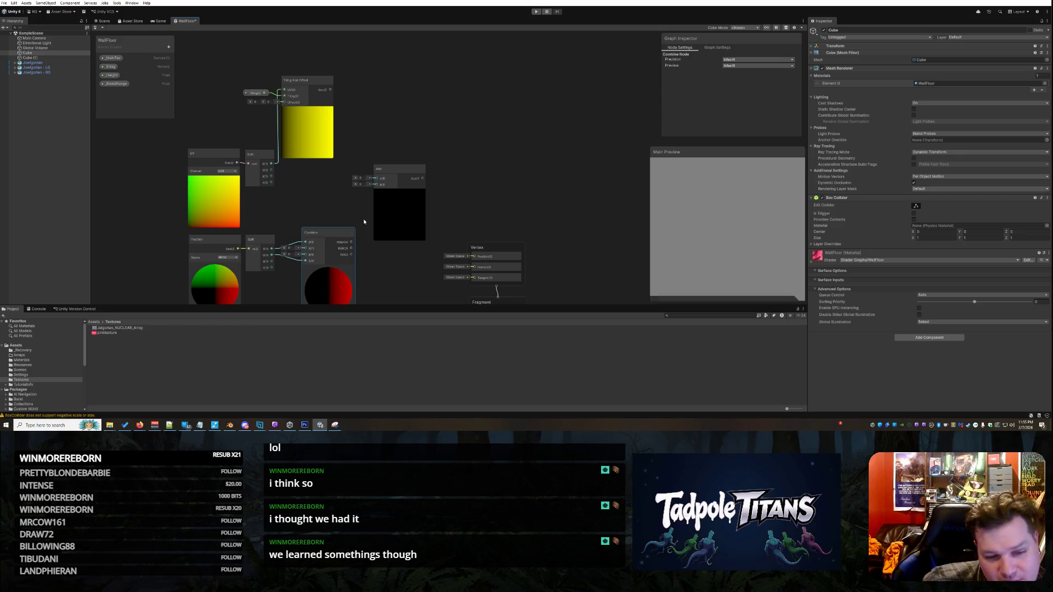
{"action": "left_click_drag", "start_coordinate": [271, 262], "coordinate": [300, 262]}
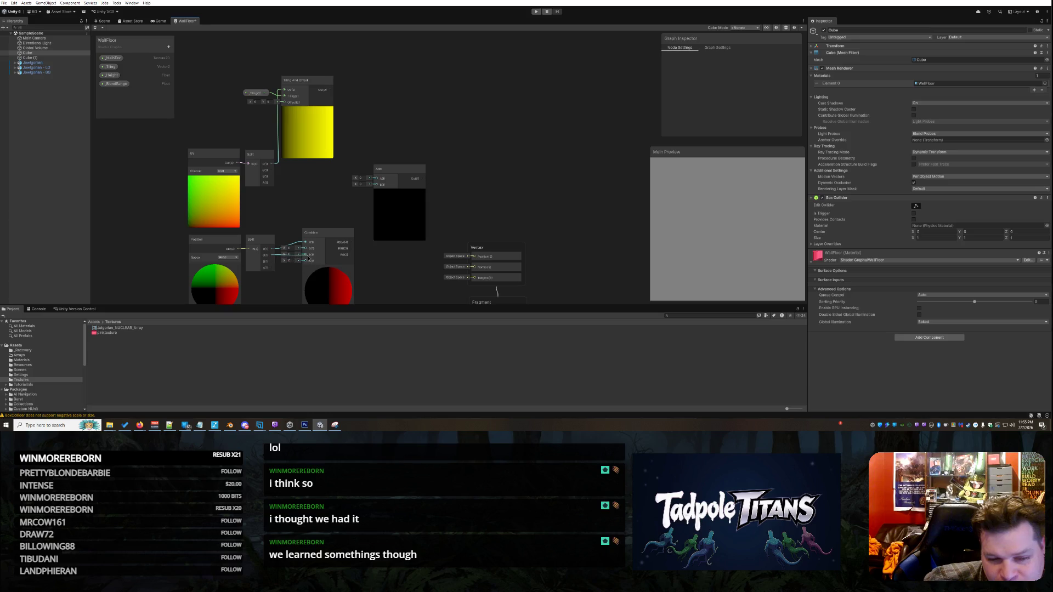
Step: Drag the Vertex and Fragment blocks up beside the Add and Combine nodes, then view _Height's settings
{"action": "scroll", "coordinate": [376, 281], "scroll_direction": "down", "scroll_amount": 2}
{"action": "scroll", "coordinate": [377, 281], "scroll_direction": "up", "scroll_amount": 1}
{"action": "scroll", "coordinate": [376, 281], "scroll_direction": "down", "scroll_amount": 1}
{"action": "scroll", "coordinate": [376, 292], "scroll_direction": "up", "scroll_amount": 2}
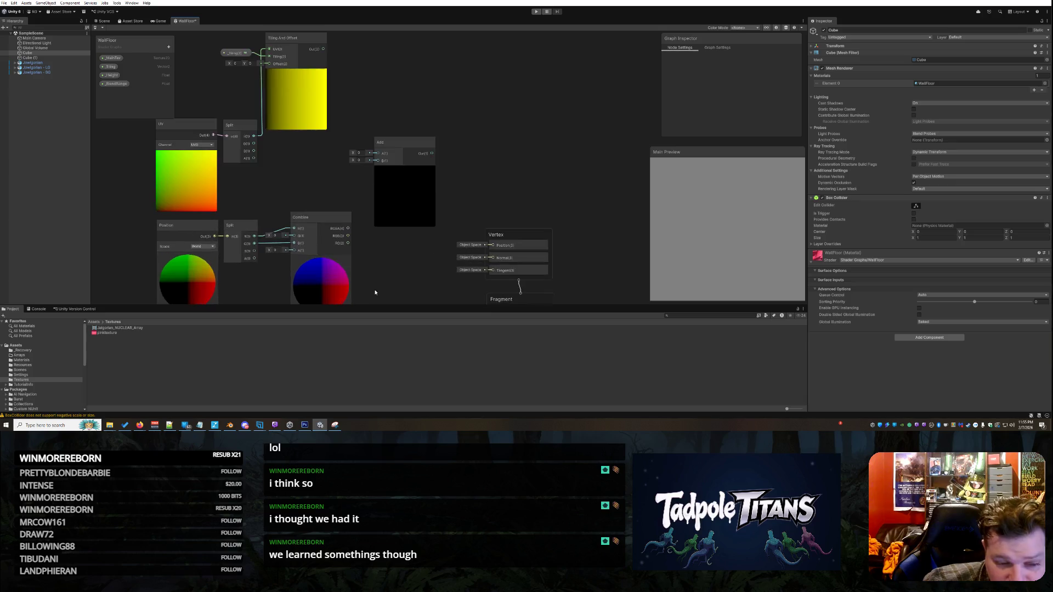
{"action": "scroll", "coordinate": [365, 281], "scroll_direction": "down", "scroll_amount": 1}
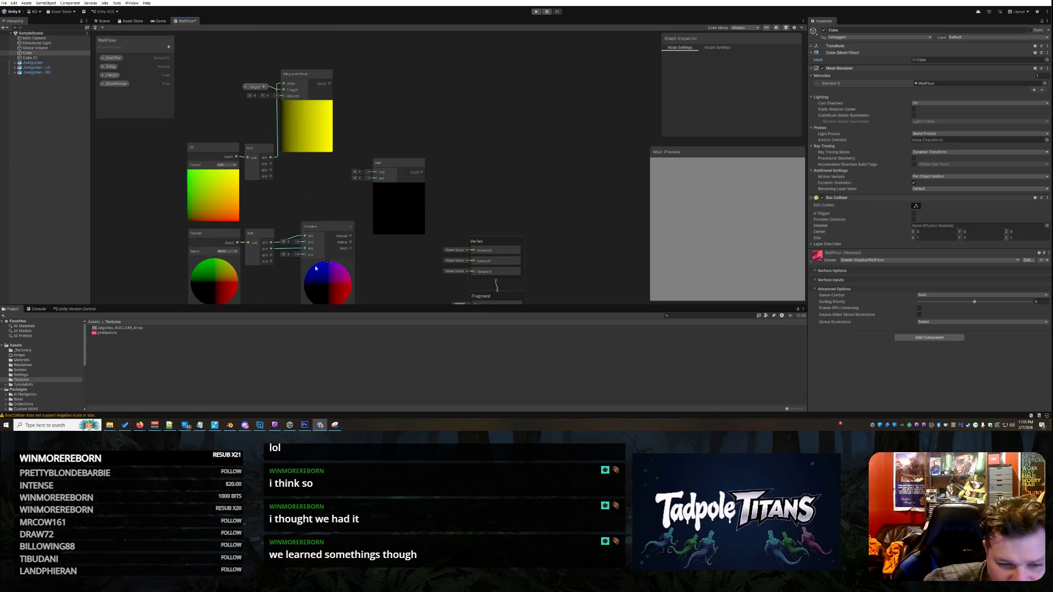
{"action": "left_click_drag", "start_coordinate": [477, 241], "coordinate": [476, 160]}
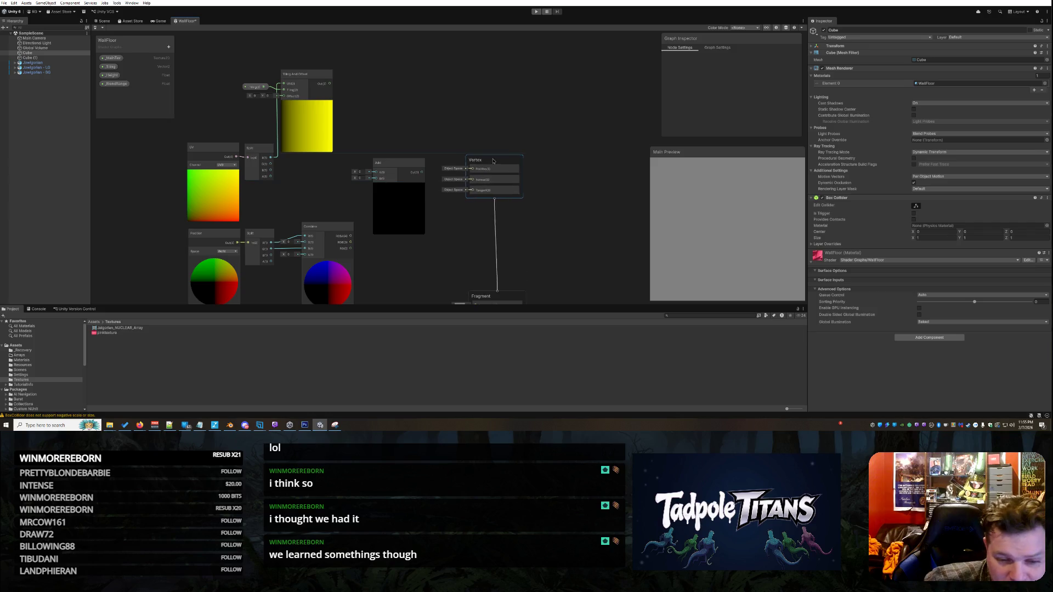
{"action": "left_click_drag", "start_coordinate": [499, 297], "coordinate": [510, 186]}
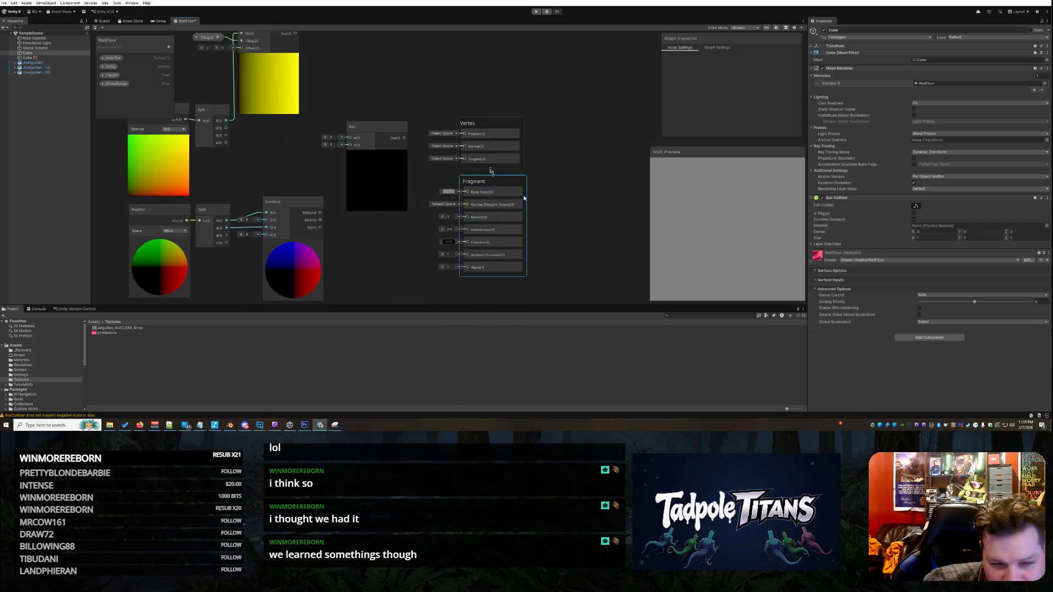
{"action": "left_click", "coordinate": [383, 199]}
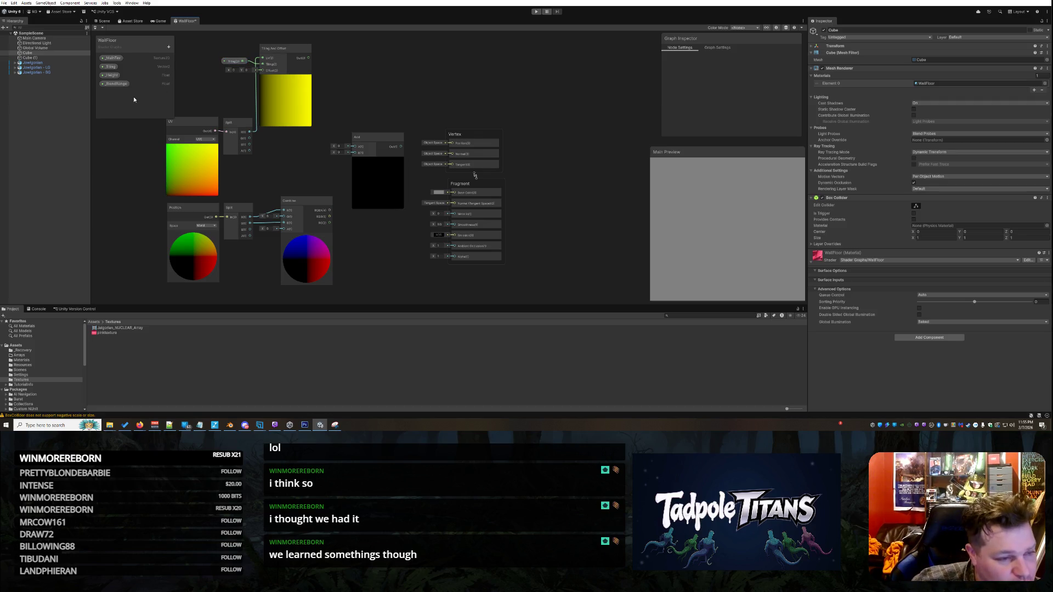
{"action": "left_click", "coordinate": [117, 77]}
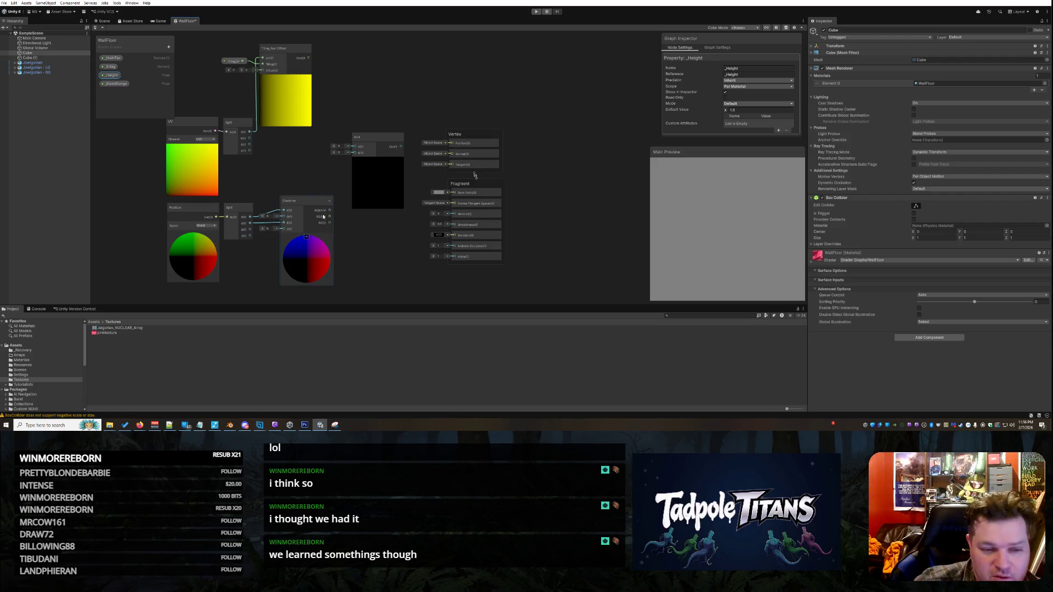
Step: Nudge the Combine node and place the Add node next to Tiling And Offset
{"action": "left_click_drag", "start_coordinate": [297, 199], "coordinate": [306, 204]}
{"action": "mouse_move", "coordinate": [374, 141]}
{"action": "left_mouse_down"}
{"action": "mouse_move", "coordinate": [370, 78]}
{"action": "mouse_move", "coordinate": [358, 84]}
{"action": "left_mouse_up"}
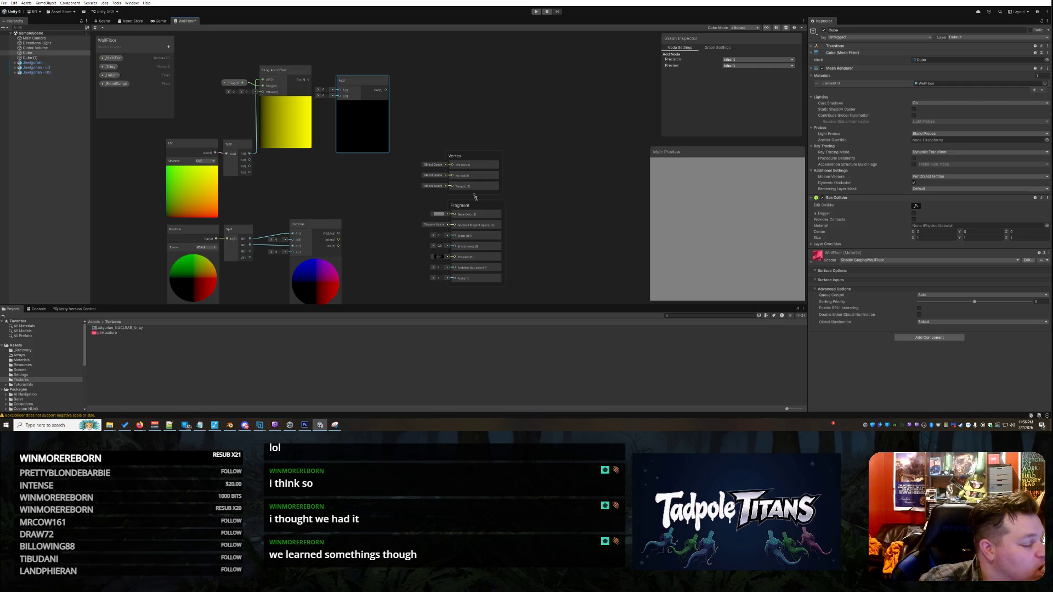
{"action": "key", "text": "alt+Tab"}
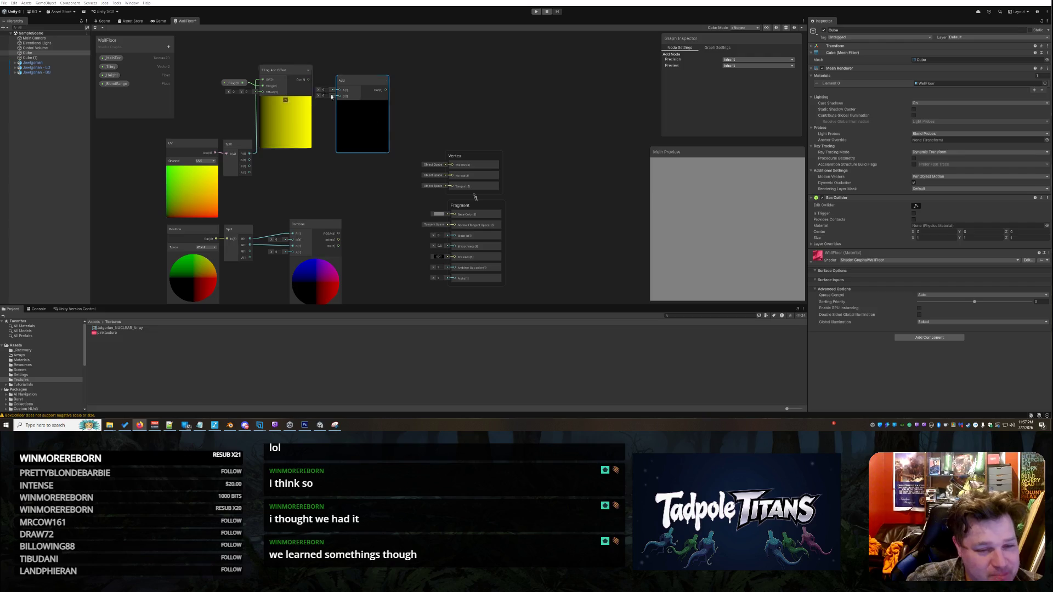
{"action": "mouse_move", "coordinate": [423, 97]}
{"action": "left_mouse_down"}
{"action": "mouse_move", "coordinate": [200, 236]}
{"action": "mouse_move", "coordinate": [190, 288]}
{"action": "left_mouse_up"}
Step: Delete all graph nodes plus the _Height, _BlendRange, _Tiling and _MainTex blackboard properties
{"action": "key", "text": "Delete"}
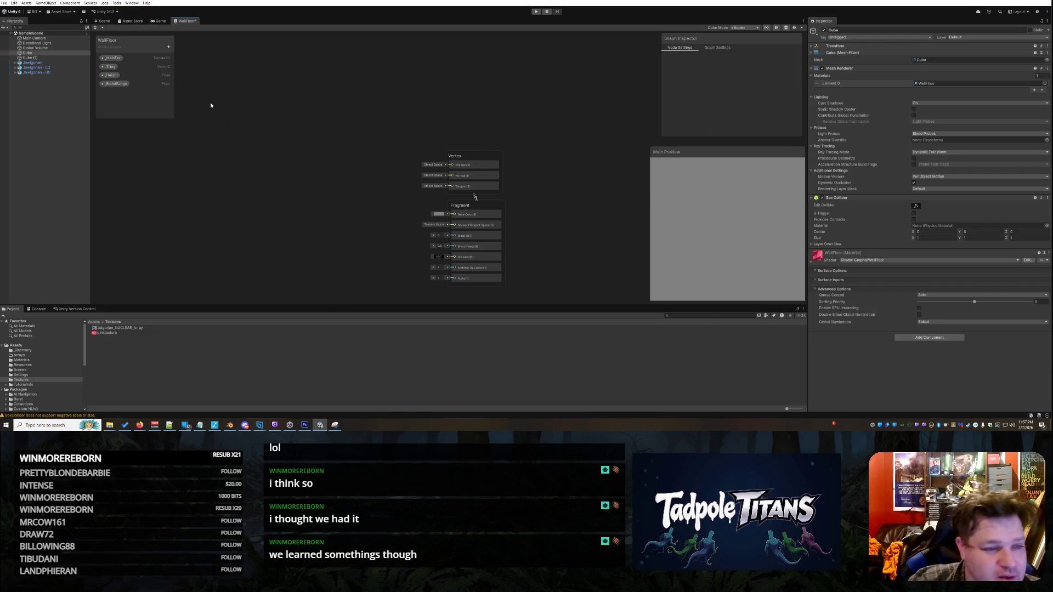
{"action": "left_click", "coordinate": [110, 83]}
{"action": "key", "text": "Delete"}
{"action": "left_click", "coordinate": [106, 77]}
{"action": "key", "text": "Delete"}
{"action": "left_click", "coordinate": [107, 67]}
{"action": "key", "text": "Delete"}
{"action": "left_click", "coordinate": [109, 59]}
{"action": "key", "text": "Delete"}
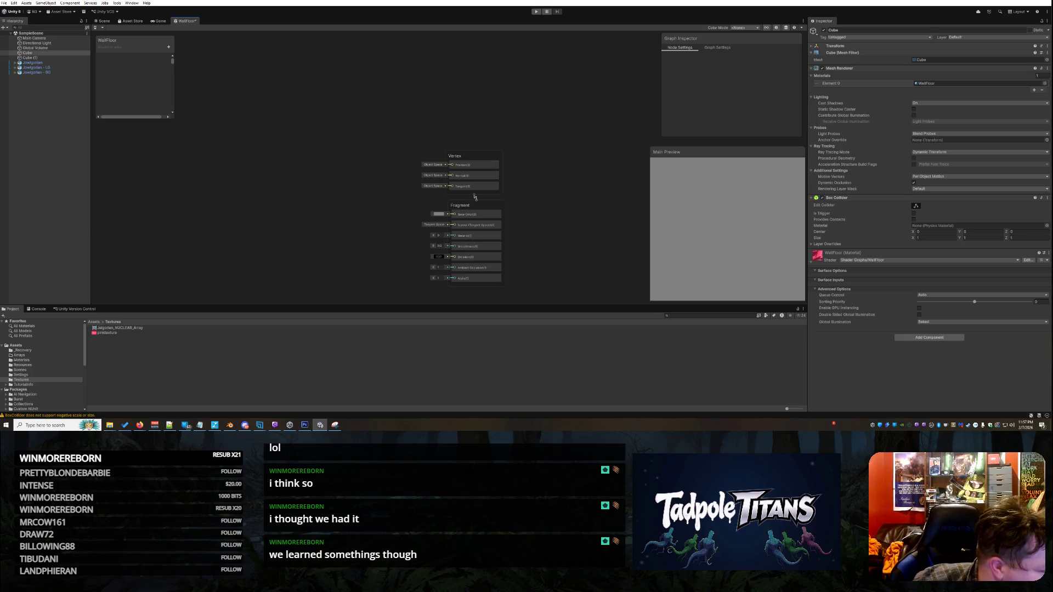
{"action": "key", "text": "alt+Tab"}
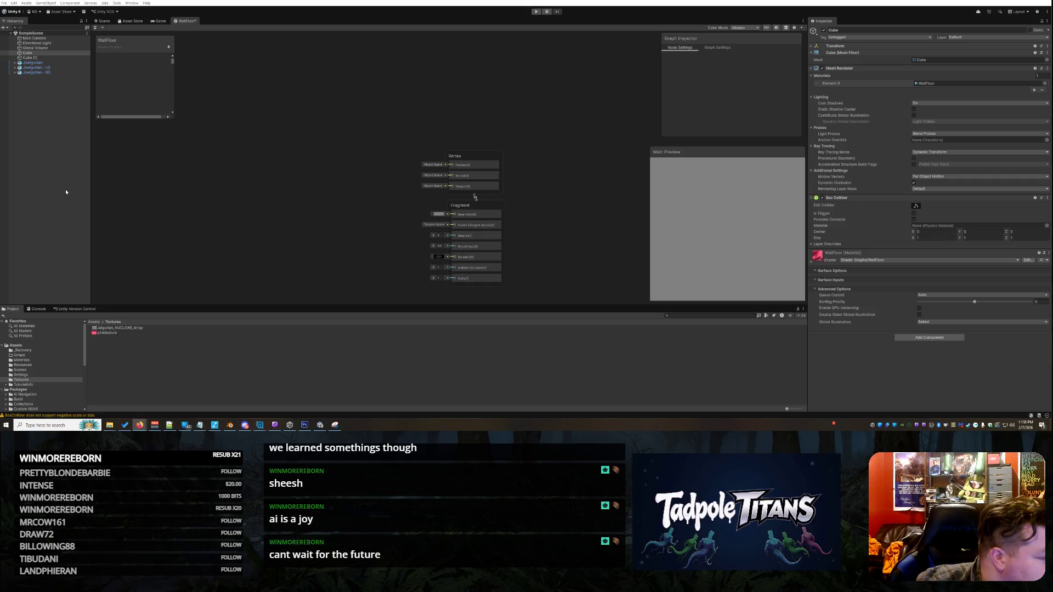
{"action": "right_click", "coordinate": [223, 174]}
Step: Add a Position node at the upper left and shift the Vertex and Fragment stack lower
{"action": "left_click", "coordinate": [235, 180]}
{"action": "type", "text": "POS"}
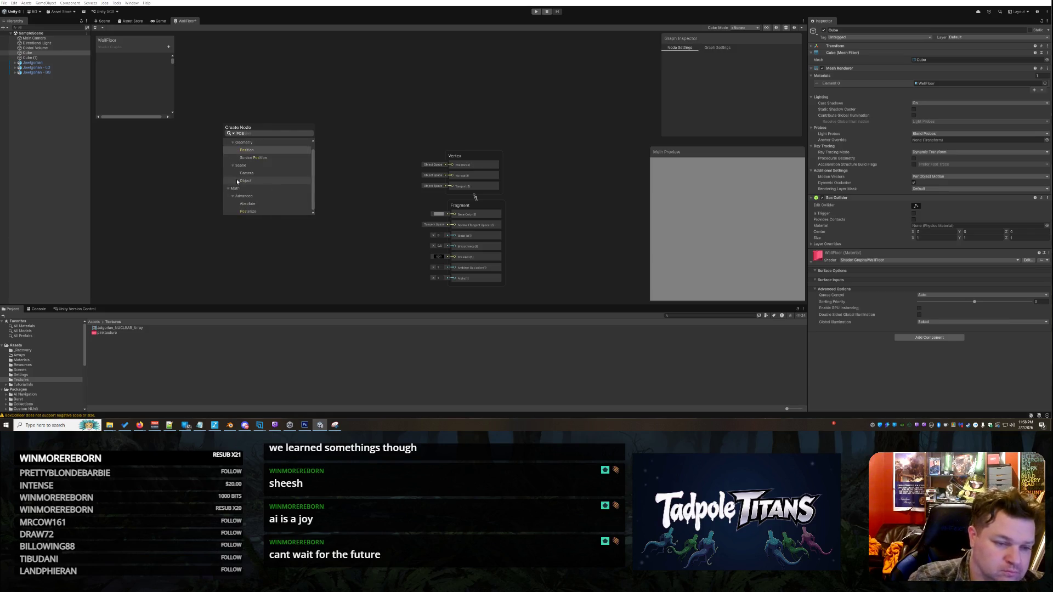
{"action": "double_click", "coordinate": [247, 149]}
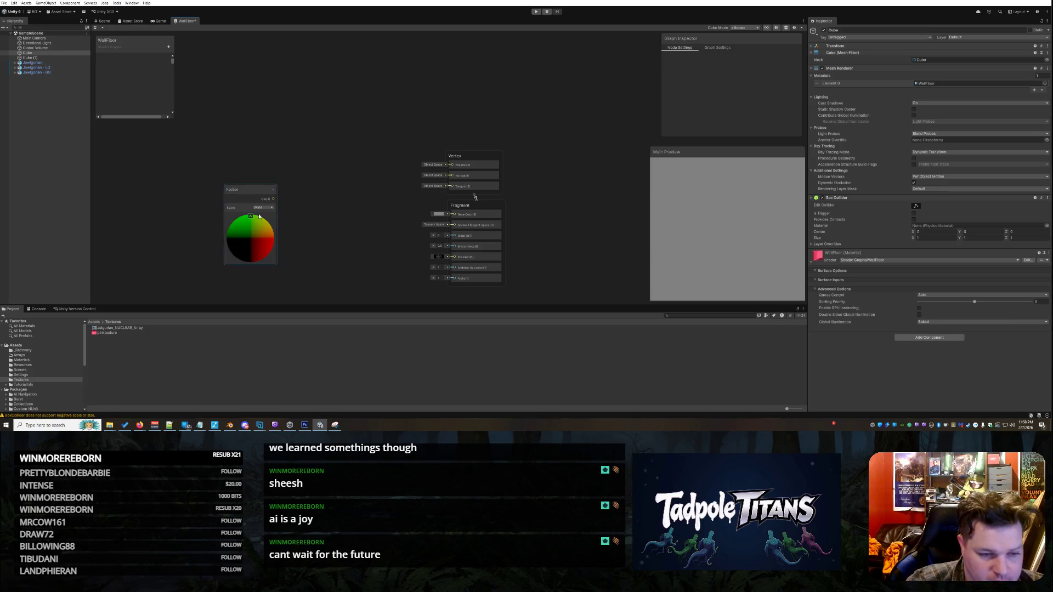
{"action": "left_click_drag", "start_coordinate": [246, 198], "coordinate": [208, 53]}
{"action": "mouse_move", "coordinate": [493, 160]}
{"action": "left_mouse_down"}
{"action": "mouse_move", "coordinate": [494, 217]}
{"action": "mouse_move", "coordinate": [536, 116]}
{"action": "mouse_move", "coordinate": [611, 58]}
{"action": "left_mouse_up"}
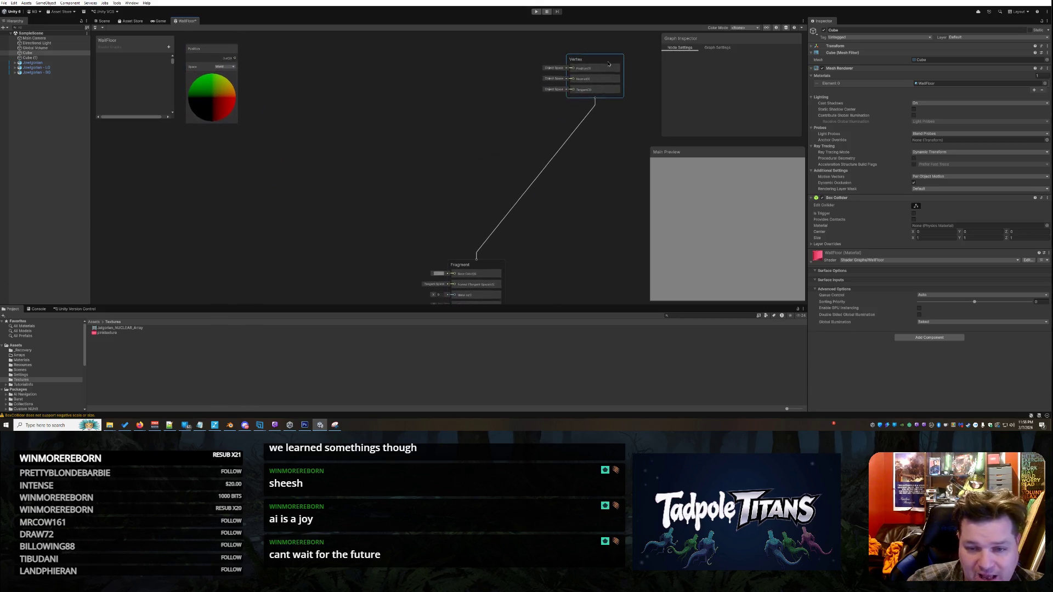
{"action": "mouse_move", "coordinate": [488, 268]}
{"action": "left_mouse_down"}
{"action": "mouse_move", "coordinate": [579, 130]}
{"action": "mouse_move", "coordinate": [604, 118]}
{"action": "left_mouse_up"}
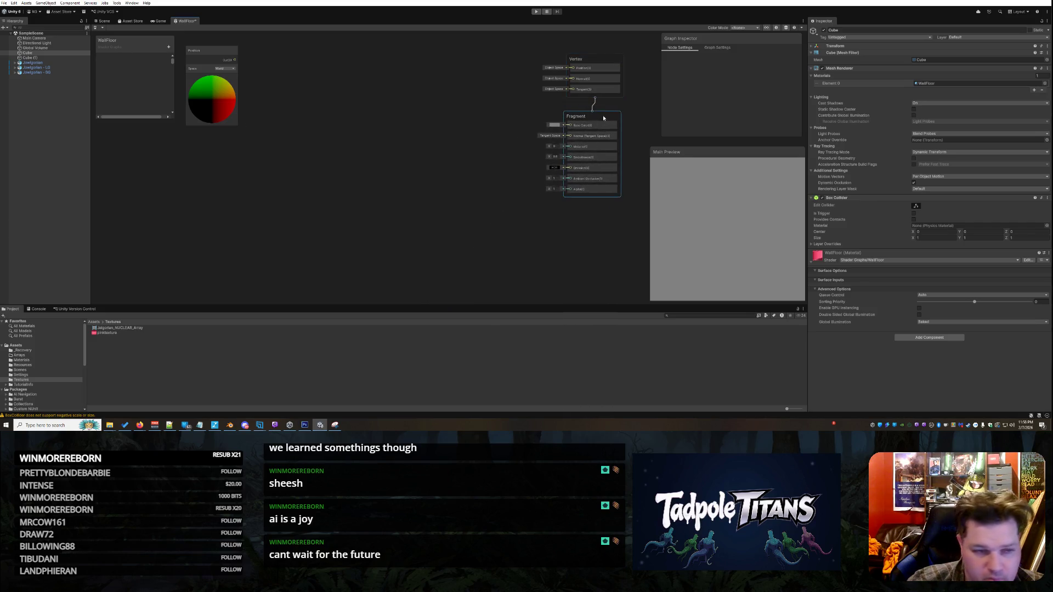
{"action": "left_click", "coordinate": [324, 155]}
Step: Add a Split node and place it beside the Position node
{"action": "right_click", "coordinate": [278, 194]}
{"action": "left_click", "coordinate": [298, 199]}
{"action": "type", "text": "split"}
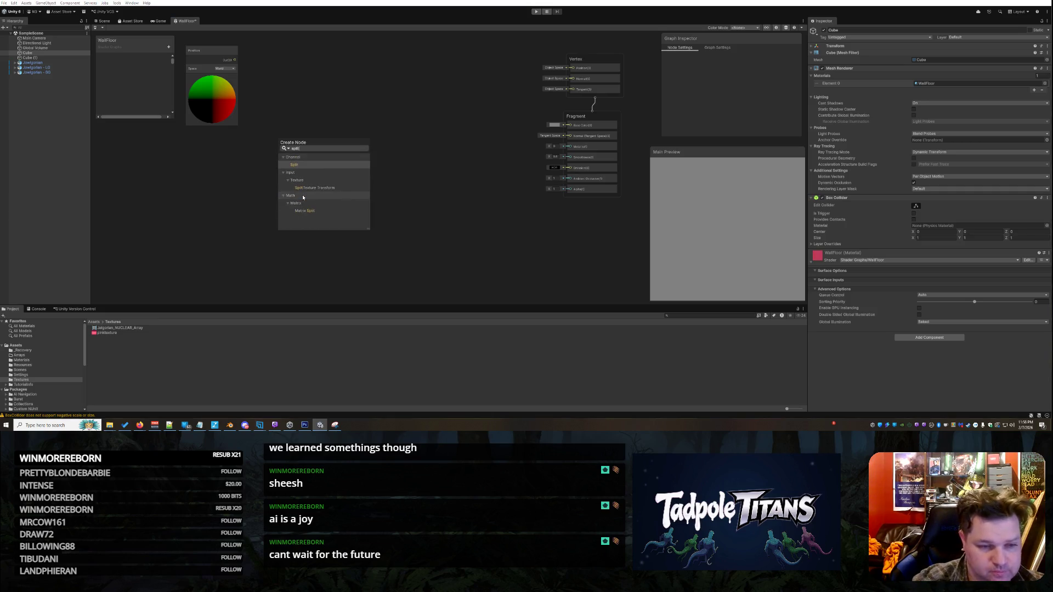
{"action": "key", "text": "Return"}
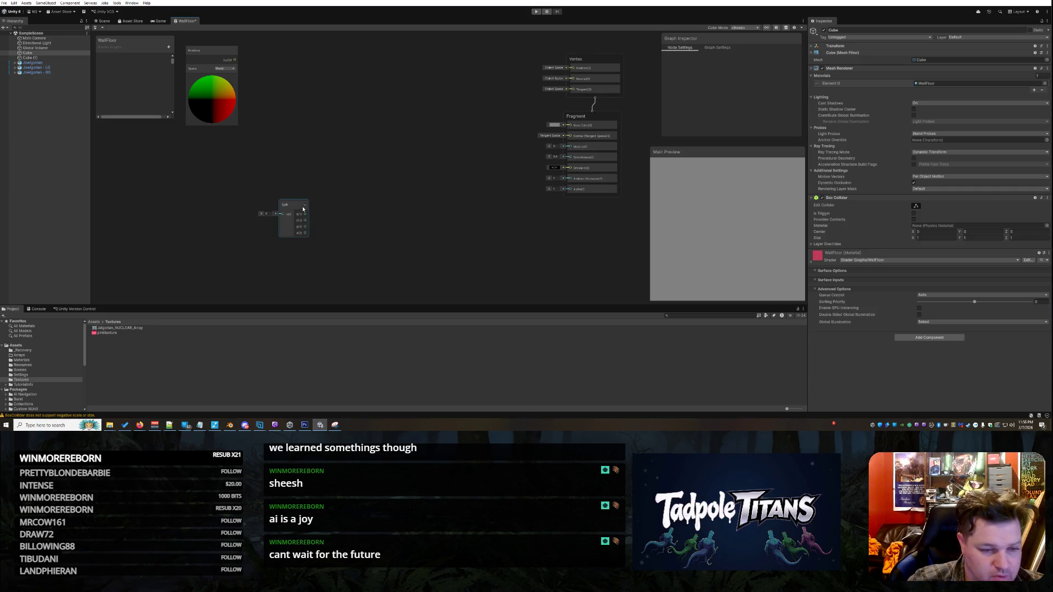
{"action": "mouse_move", "coordinate": [285, 201]}
{"action": "left_mouse_down"}
{"action": "mouse_move", "coordinate": [259, 62]}
{"action": "mouse_move", "coordinate": [259, 79]}
{"action": "left_mouse_up"}
{"action": "left_click", "coordinate": [262, 254]}
Step: Add a Combine node and move it up to the right of Split
{"action": "right_click", "coordinate": [235, 257]}
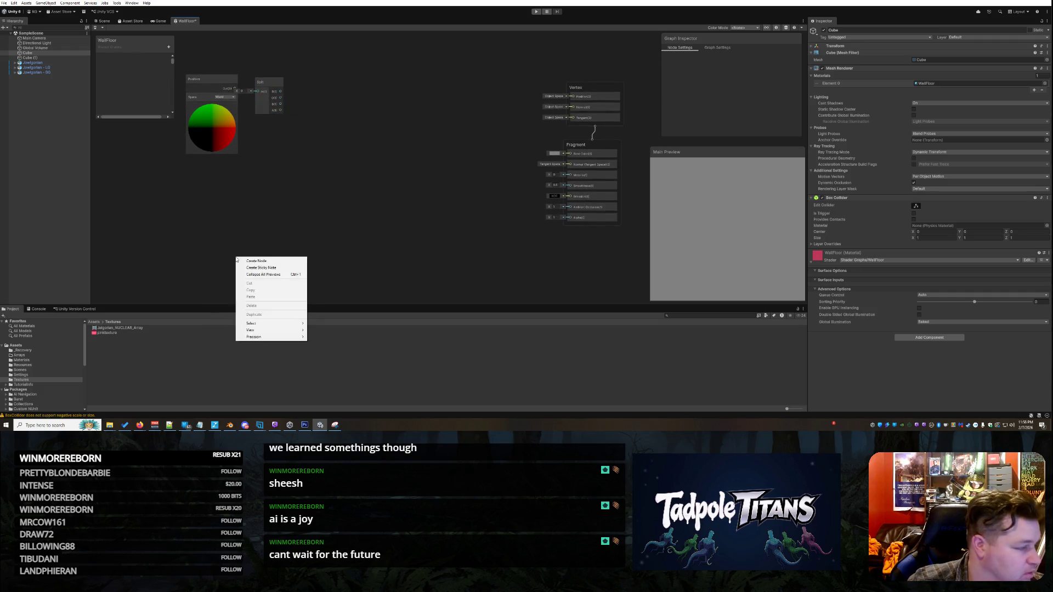
{"action": "left_click", "coordinate": [258, 264]}
{"action": "type", "text": "combini"}
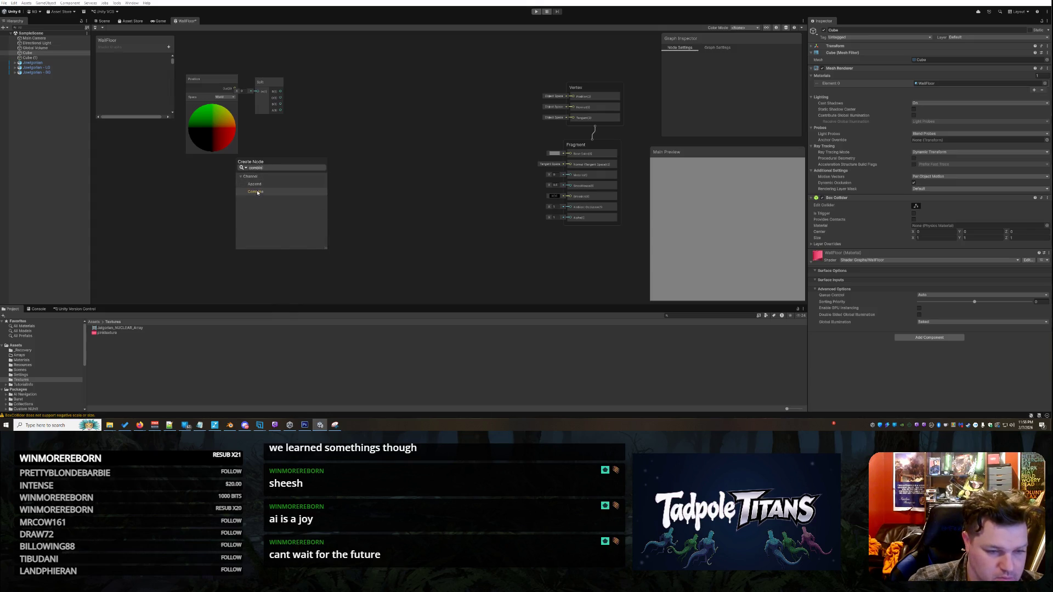
{"action": "left_click", "coordinate": [258, 192]}
{"action": "left_click_drag", "start_coordinate": [249, 271], "coordinate": [350, 127]}
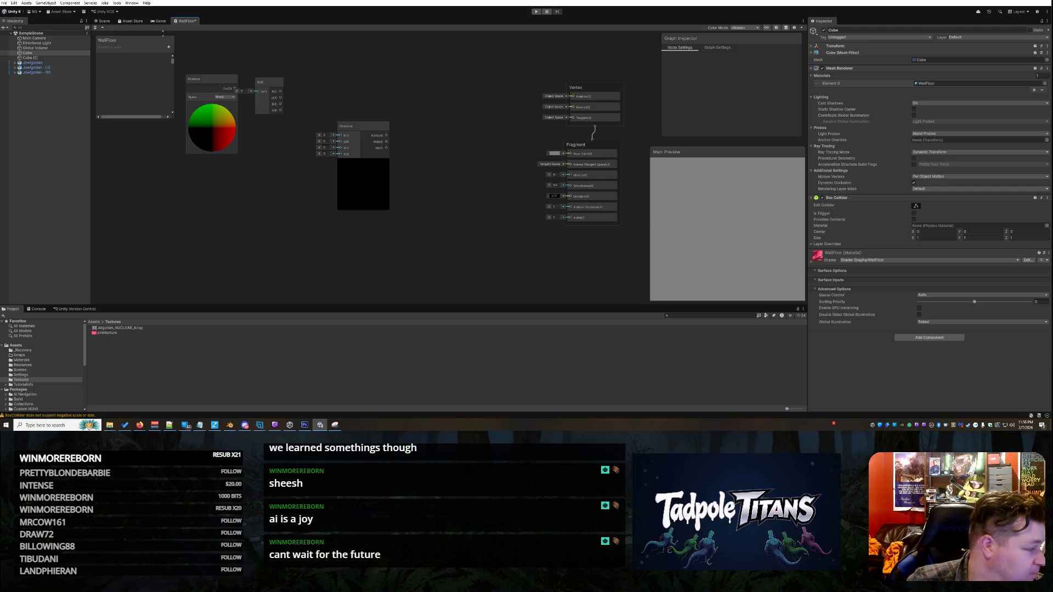
{"action": "left_click", "coordinate": [169, 47]}
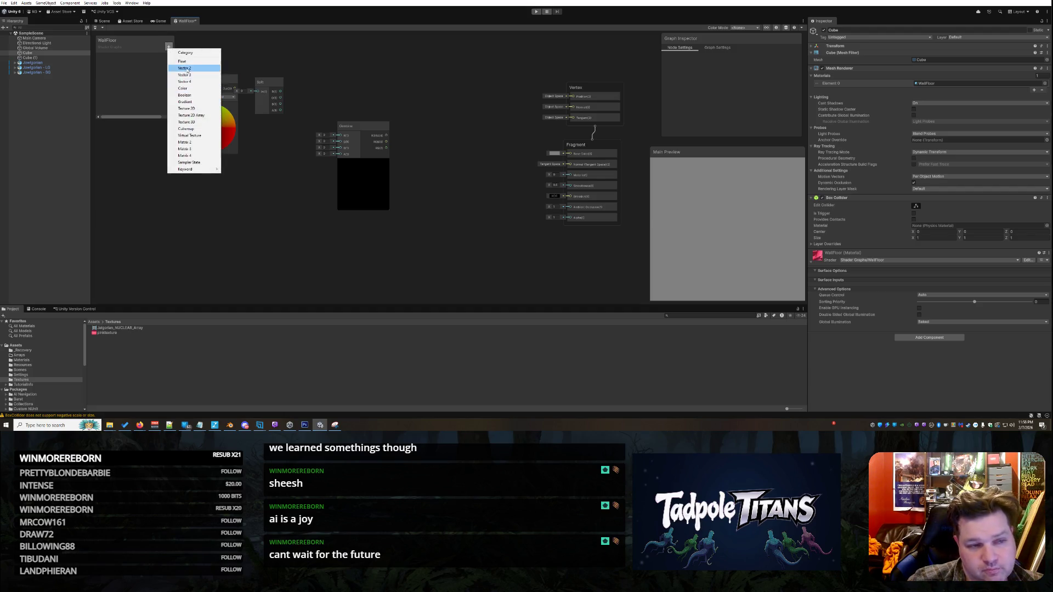
Step: Add a Vector2 property _Tiling with default value (1, 1)
{"action": "left_click", "coordinate": [186, 69]}
{"action": "key", "text": "BackSpace"}
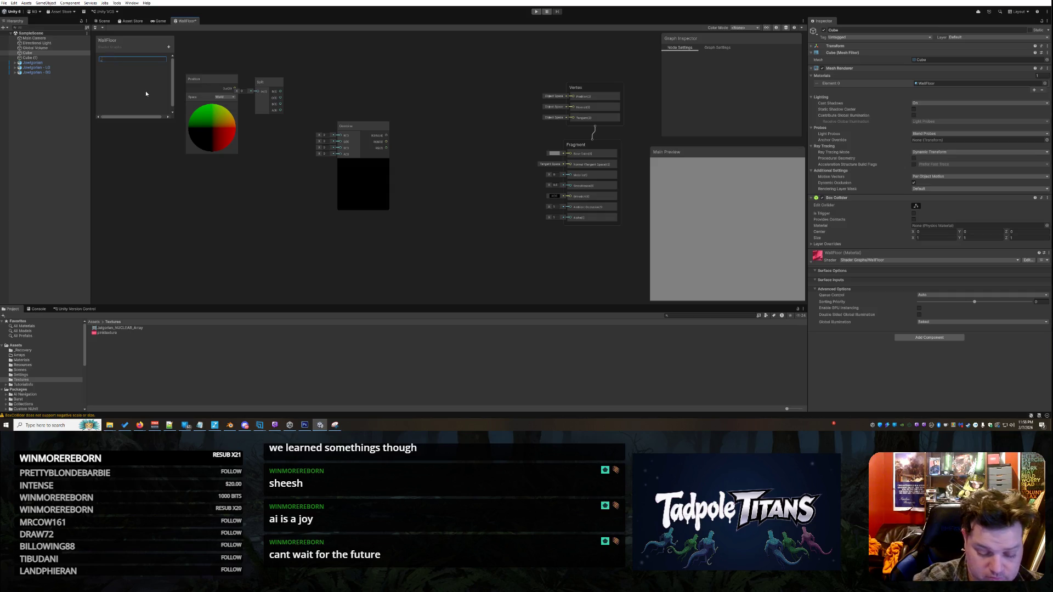
{"action": "type", "text": "Tiling"}
{"action": "key", "text": "Return"}
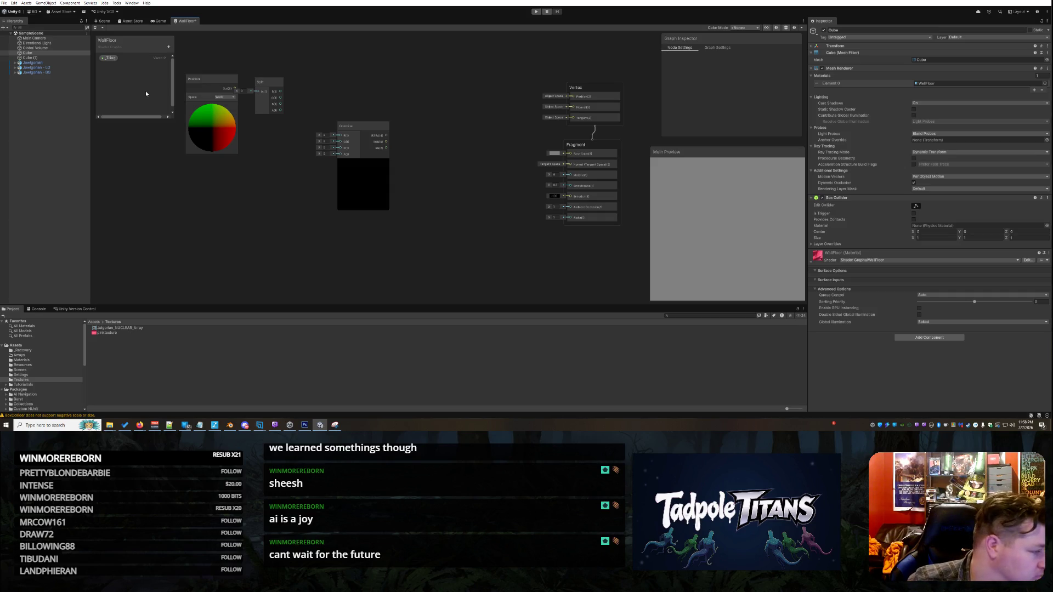
{"action": "left_click", "coordinate": [110, 58]}
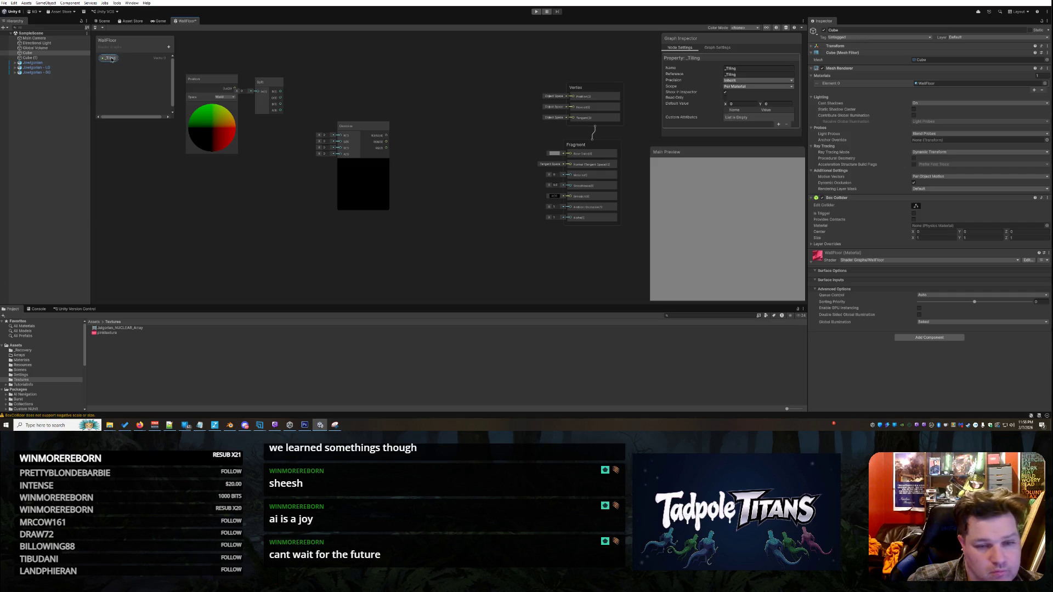
{"action": "left_click", "coordinate": [733, 104]}
{"action": "type", "text": "1"}
{"action": "key", "text": "Tab"}
{"action": "type", "text": "1"}
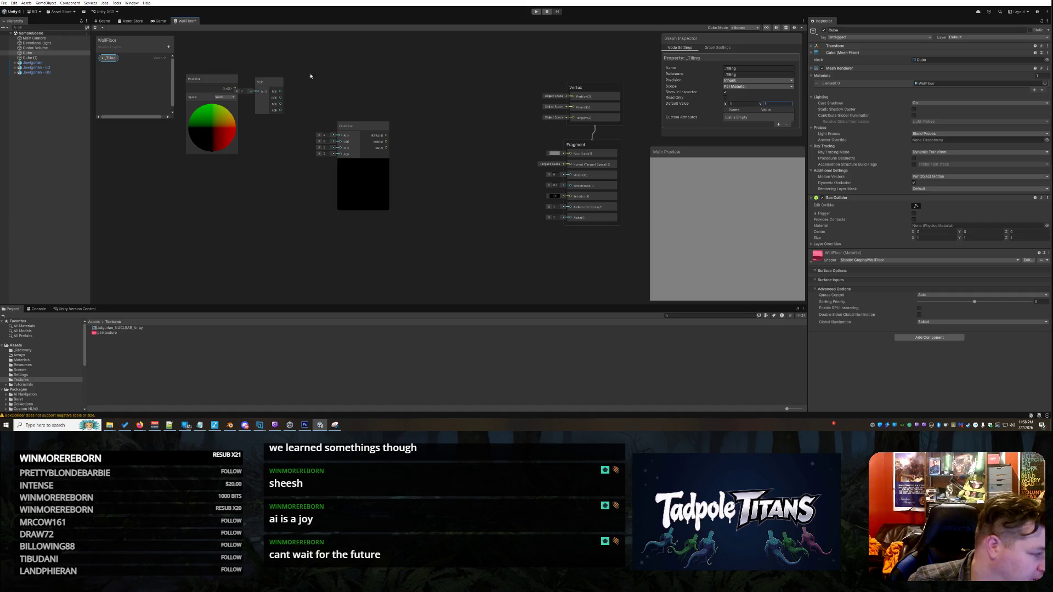
{"action": "left_click", "coordinate": [251, 198]}
Step: Add a Float property _WallClimb with default value 2
{"action": "left_click", "coordinate": [169, 46]}
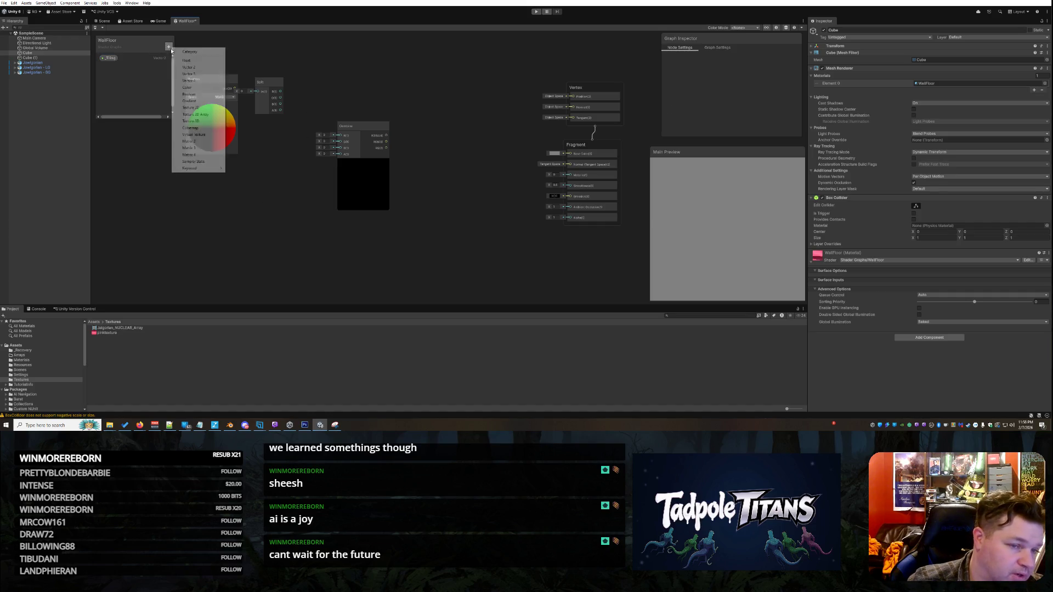
{"action": "left_click", "coordinate": [182, 60]}
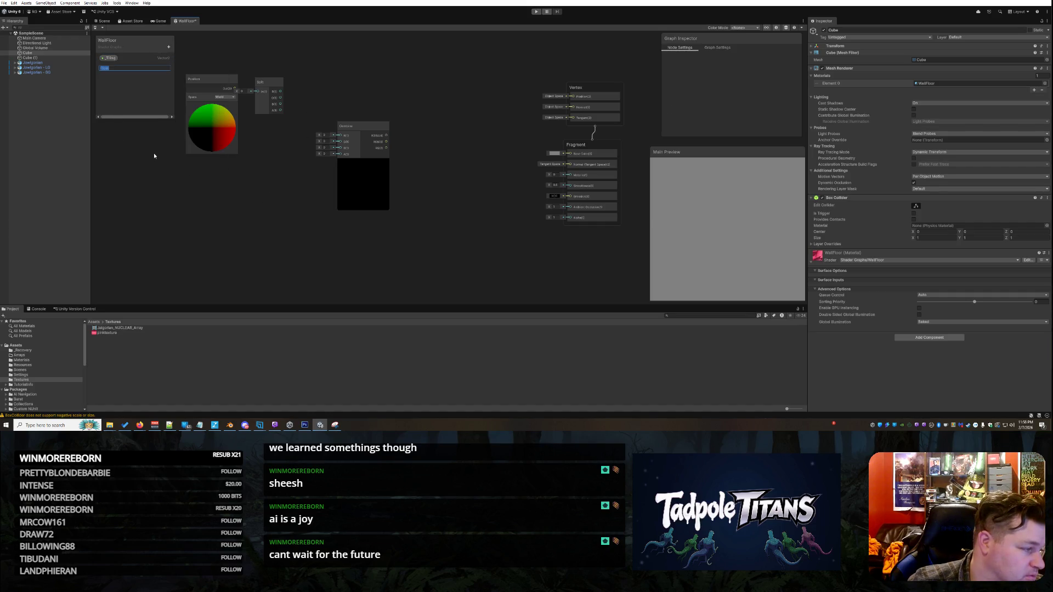
{"action": "type", "text": "_We"}
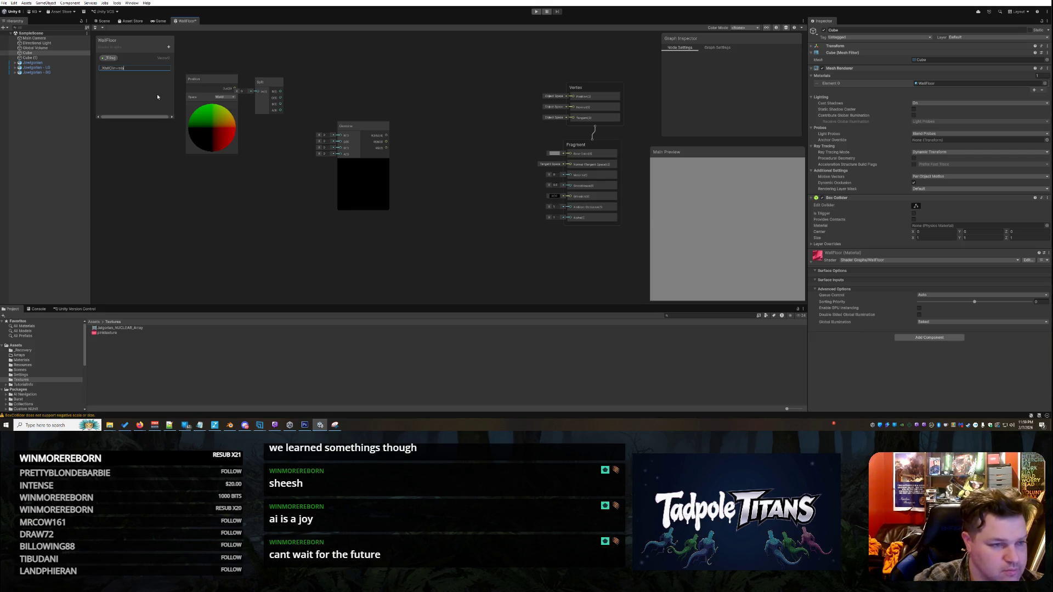
{"action": "type", "text": "mb"}
{"action": "key", "text": "Return"}
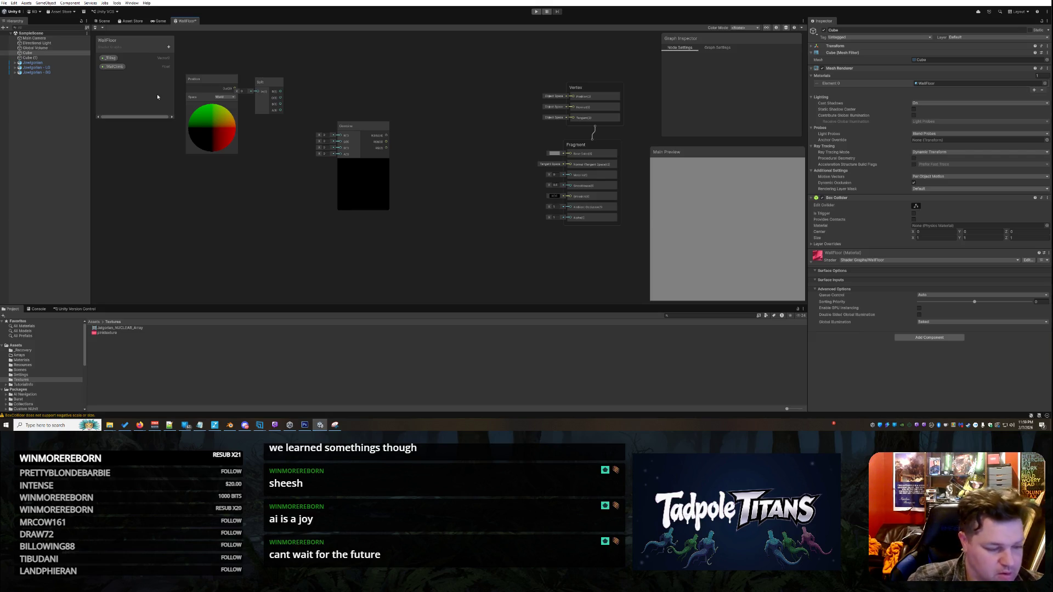
{"action": "left_click", "coordinate": [114, 66]}
{"action": "left_click", "coordinate": [738, 110]}
{"action": "type", "text": "2"}
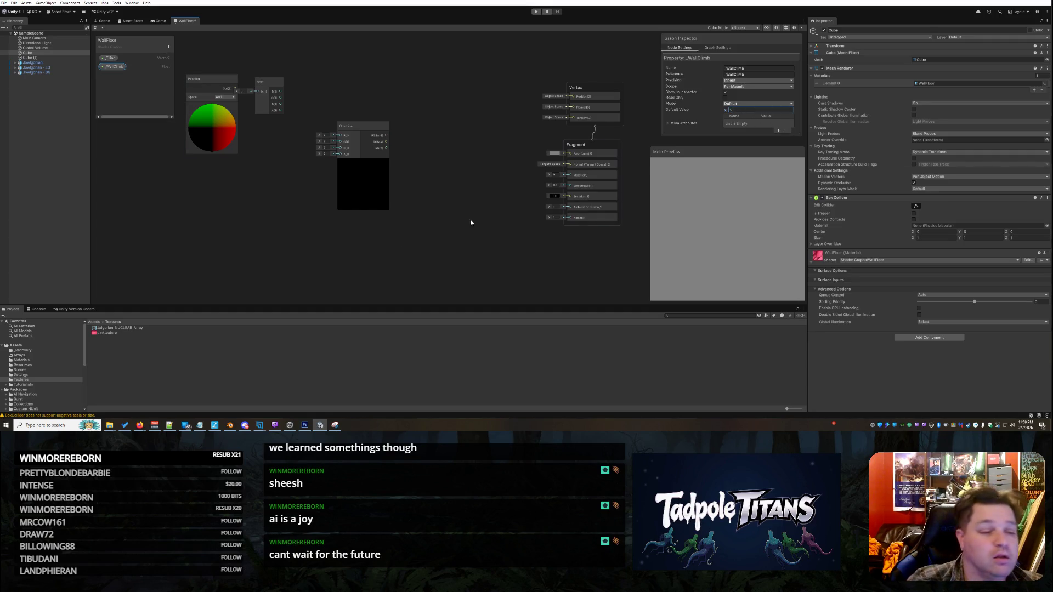
{"action": "left_click", "coordinate": [221, 190]}
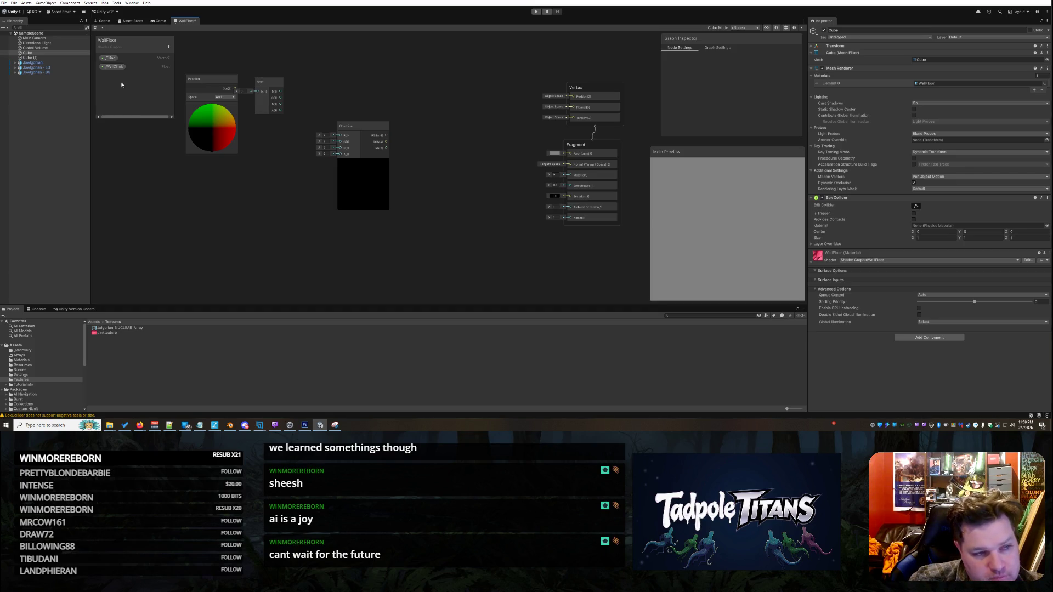
Step: Add a Float property _VerticalScale with default value 2
{"action": "left_click", "coordinate": [168, 46]}
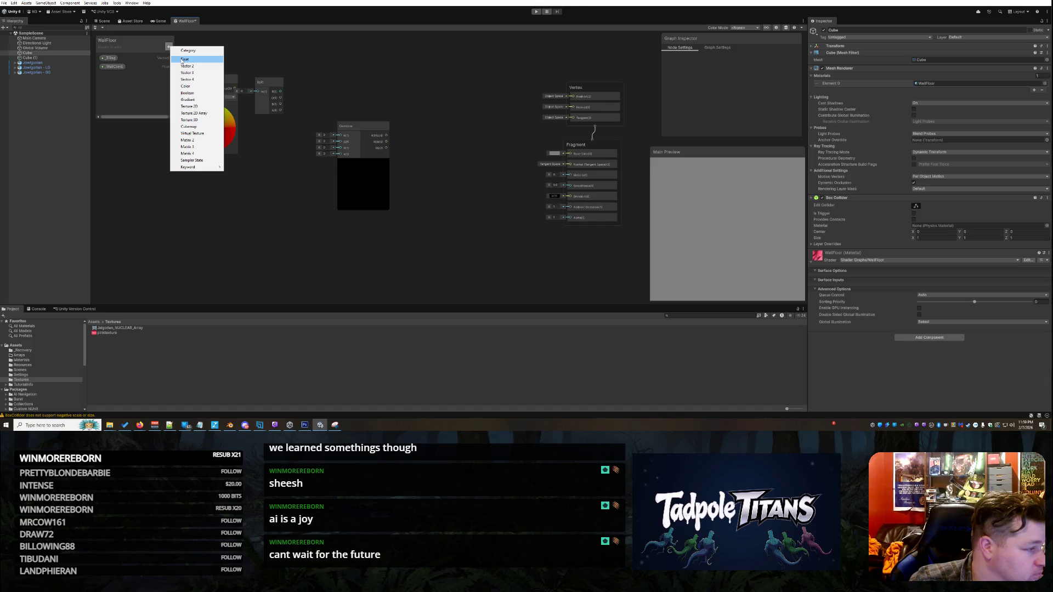
{"action": "left_click", "coordinate": [184, 59]}
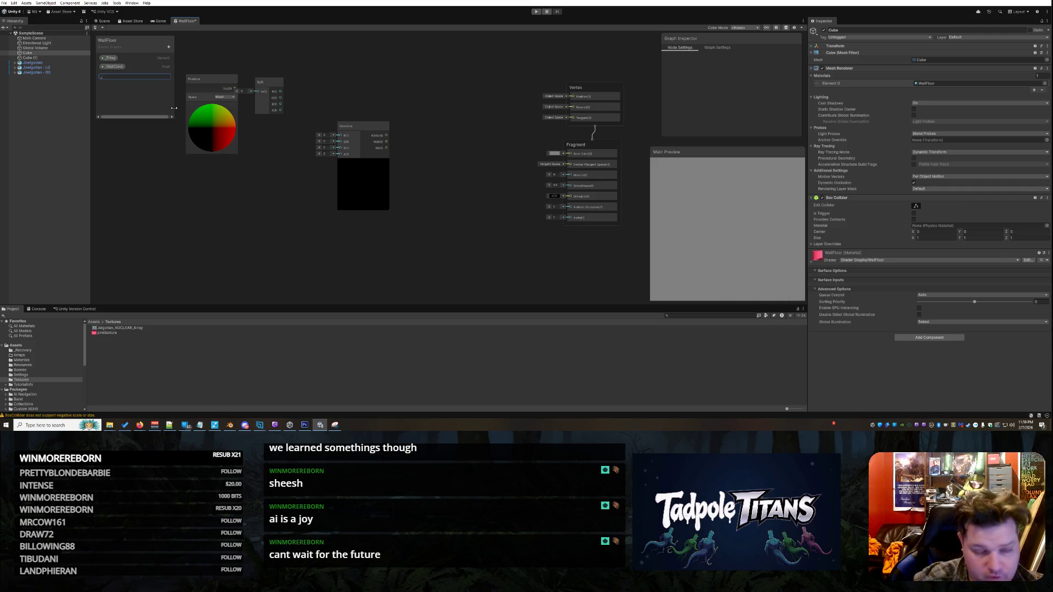
{"action": "type", "text": "_VerticalScale"}
{"action": "key", "text": "Return"}
{"action": "left_click", "coordinate": [119, 75]}
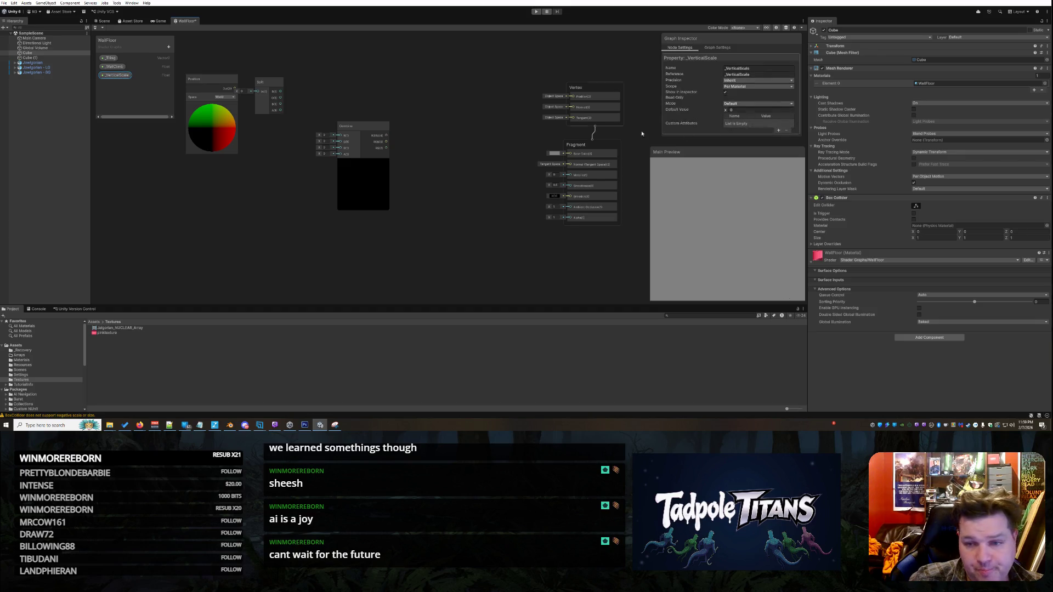
{"action": "left_click", "coordinate": [732, 110]}
{"action": "type", "text": "2"}
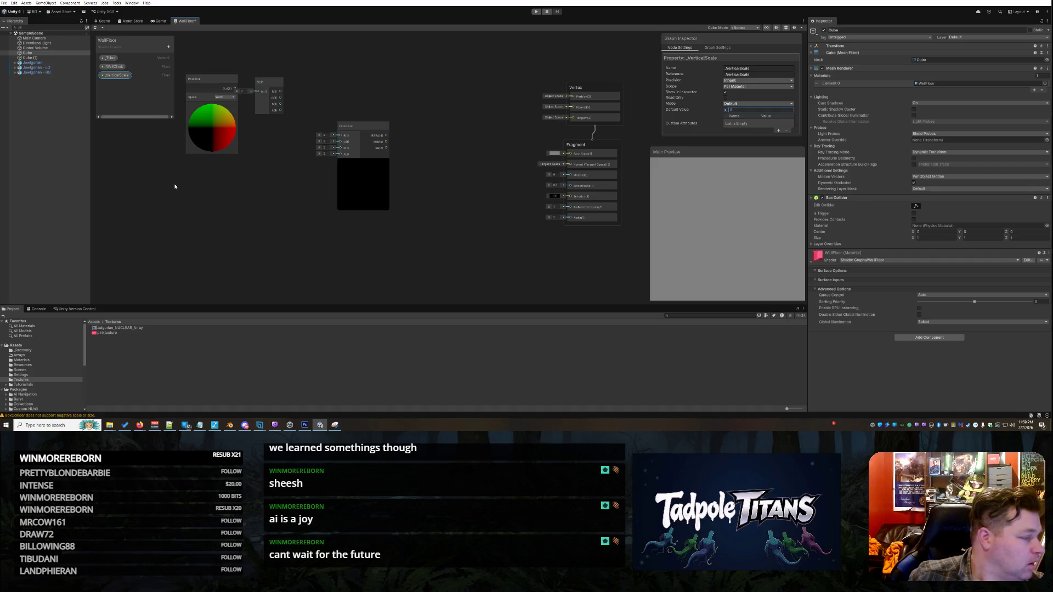
{"action": "right_click", "coordinate": [204, 216]}
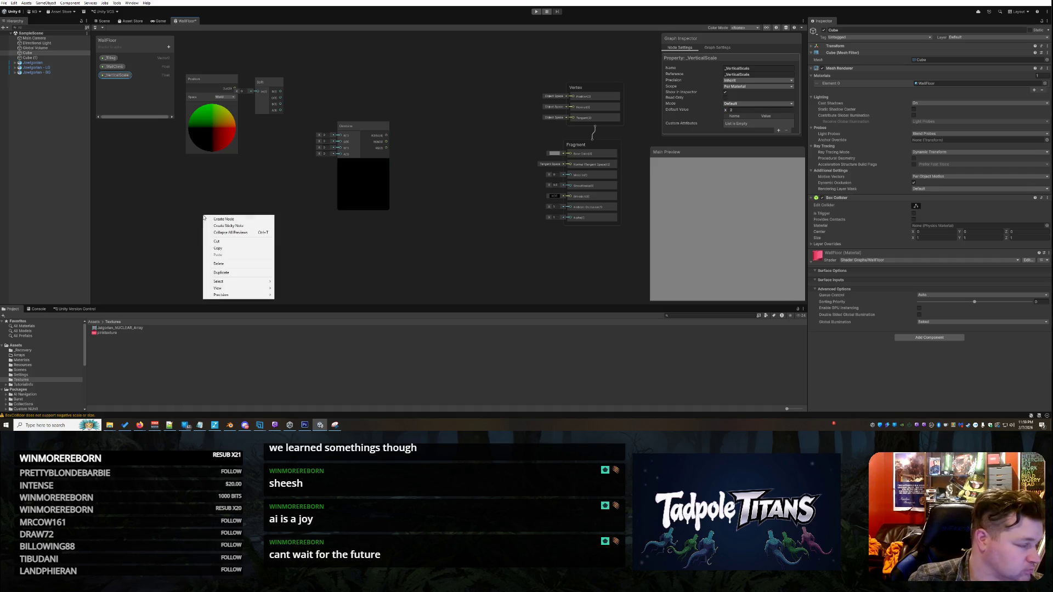
Step: Add a Multiply node and place it beside the Combine node
{"action": "left_click", "coordinate": [220, 219]}
{"action": "type", "text": "Mult"}
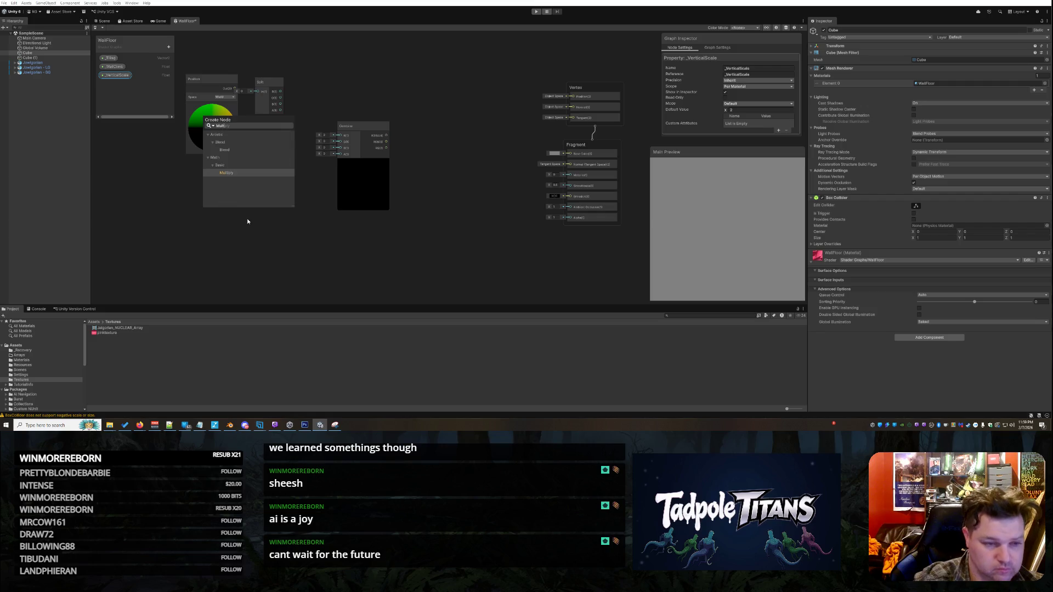
{"action": "left_click", "coordinate": [236, 176]}
{"action": "mouse_move", "coordinate": [228, 254]}
{"action": "left_mouse_down"}
{"action": "mouse_move", "coordinate": [346, 60]}
{"action": "mouse_move", "coordinate": [360, 75]}
{"action": "left_mouse_up"}
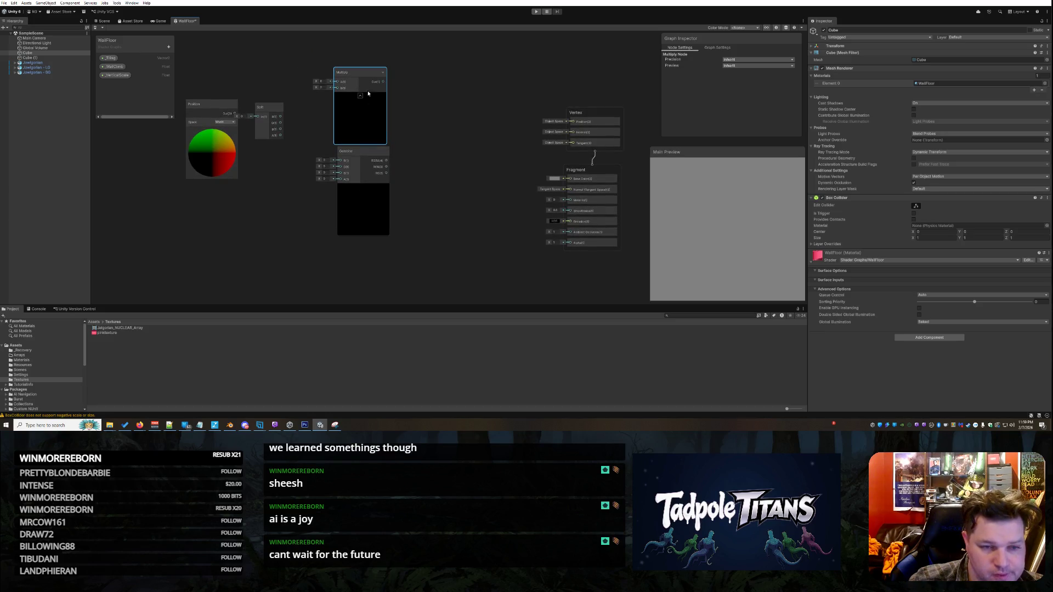
{"action": "left_click_drag", "start_coordinate": [368, 94], "coordinate": [352, 83]}
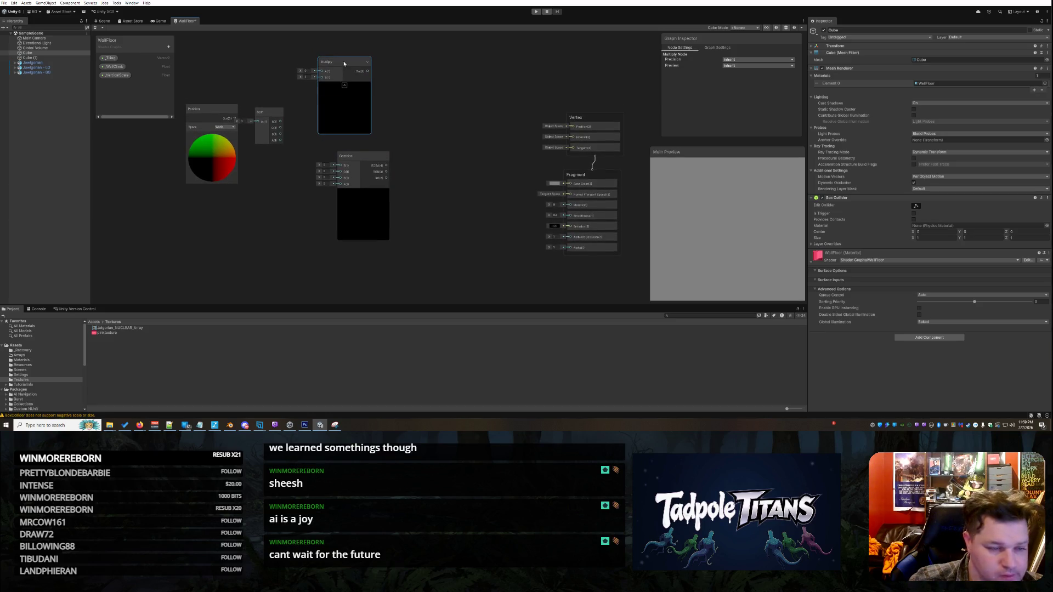
Step: Add a Clamp node and move it up beside Multiply
{"action": "right_click", "coordinate": [169, 292]}
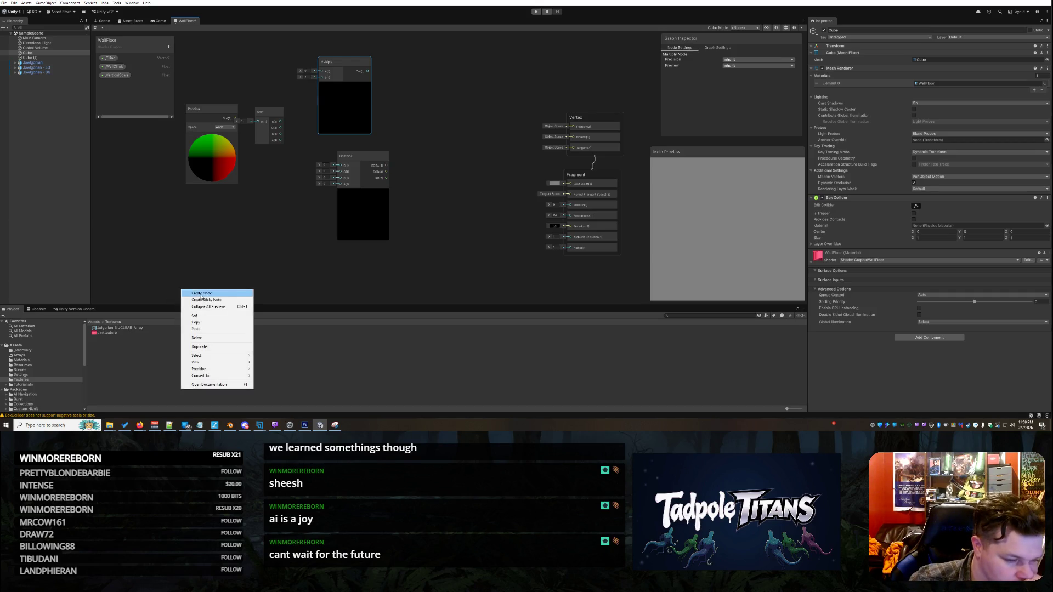
{"action": "left_click", "coordinate": [206, 293]}
{"action": "type", "text": "Clamp"}
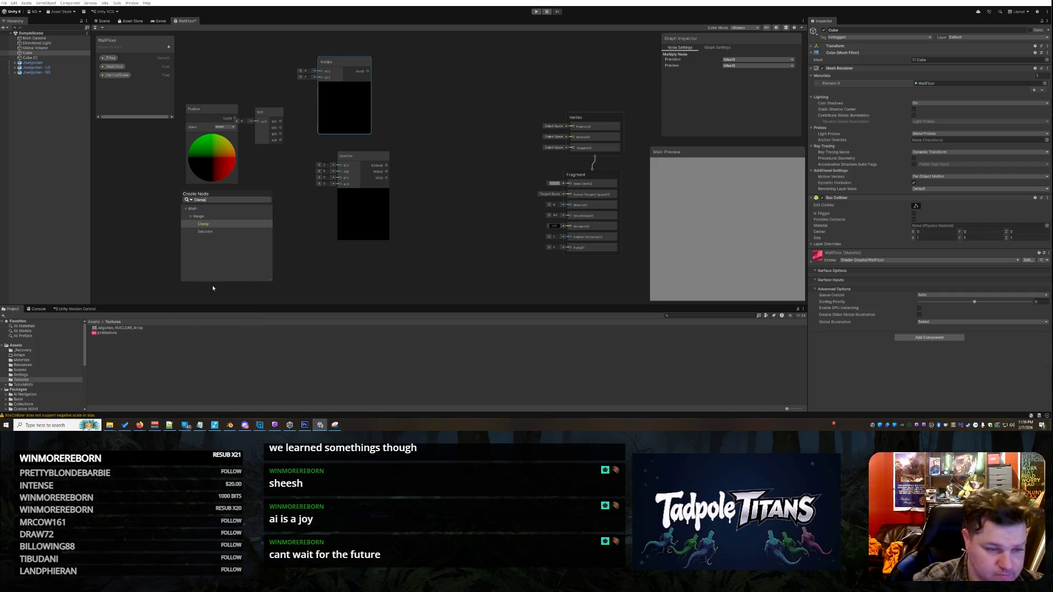
{"action": "left_click", "coordinate": [203, 223]}
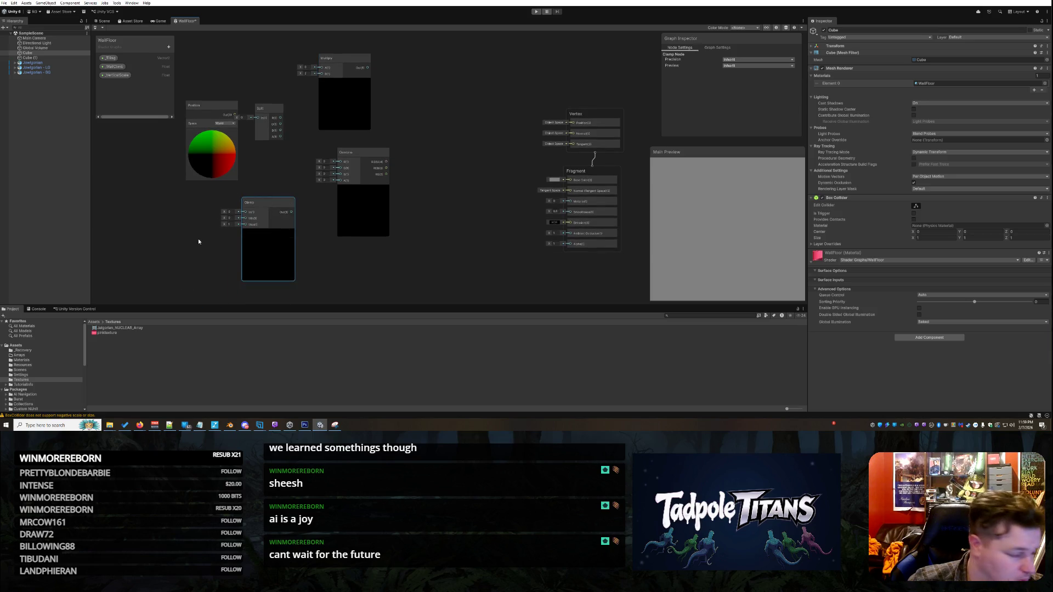
{"action": "mouse_move", "coordinate": [271, 211]}
{"action": "left_mouse_down"}
{"action": "mouse_move", "coordinate": [340, 185]}
{"action": "mouse_move", "coordinate": [444, 96]}
{"action": "mouse_move", "coordinate": [448, 77]}
{"action": "left_mouse_up"}
Step: Add an Add node and place it beside the Fragment block
{"action": "right_click", "coordinate": [443, 210]}
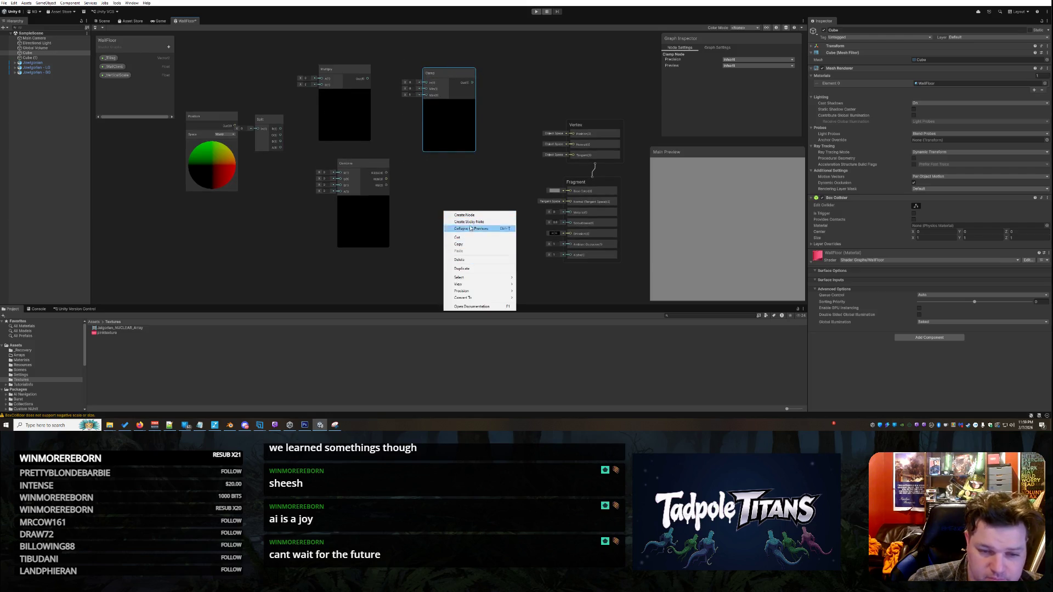
{"action": "left_click", "coordinate": [470, 213]}
{"action": "right_click", "coordinate": [469, 213]}
{"action": "left_click", "coordinate": [477, 217]}
{"action": "type", "text": "add"}
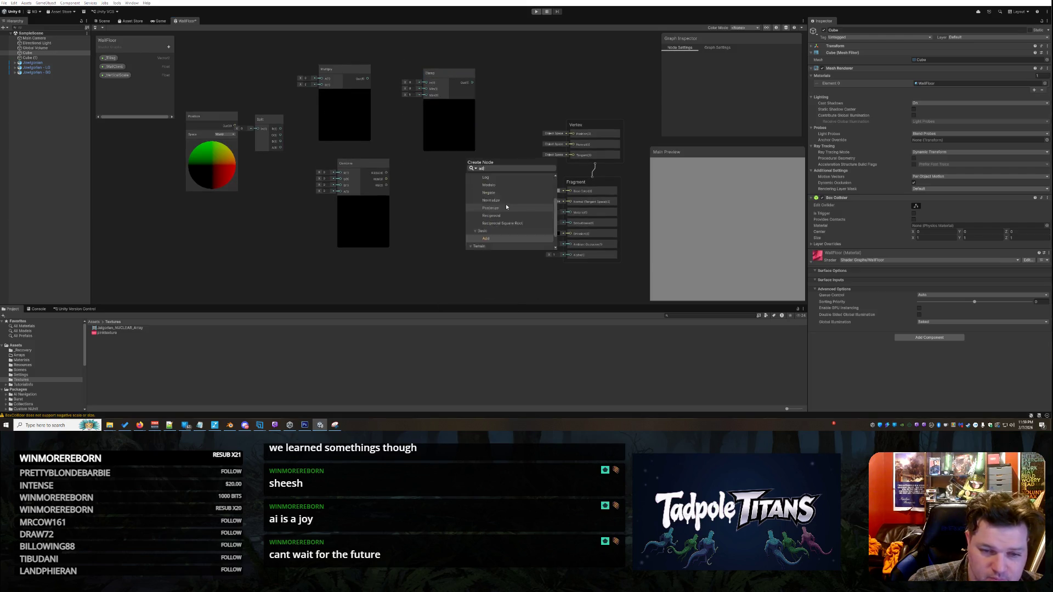
{"action": "double_click", "coordinate": [490, 194]}
{"action": "left_click_drag", "start_coordinate": [480, 228], "coordinate": [442, 182]}
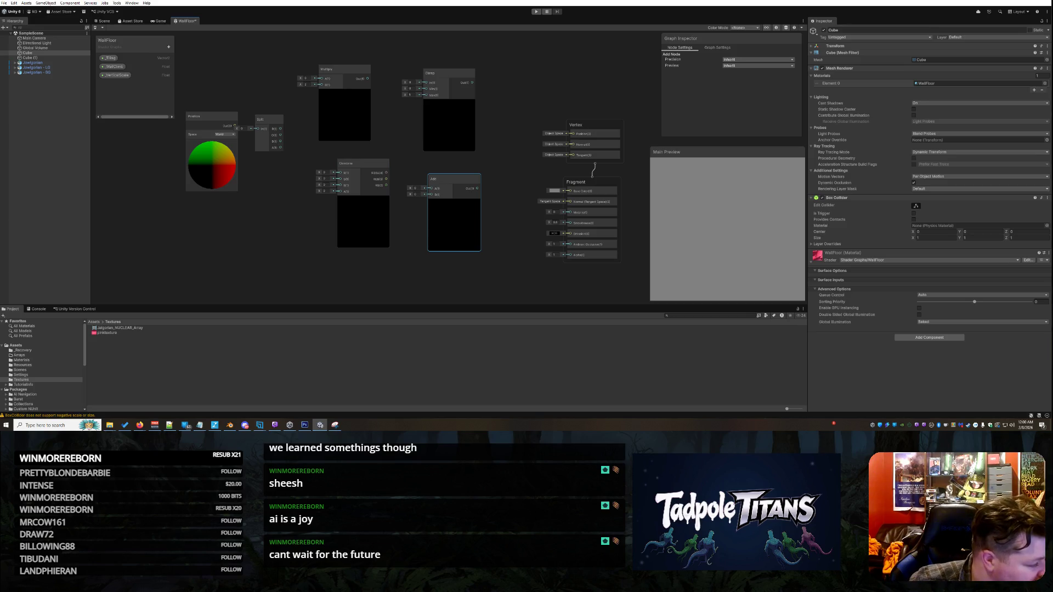
Step: Add a second Split node and a Combine node placed beside it
{"action": "right_click", "coordinate": [259, 284]}
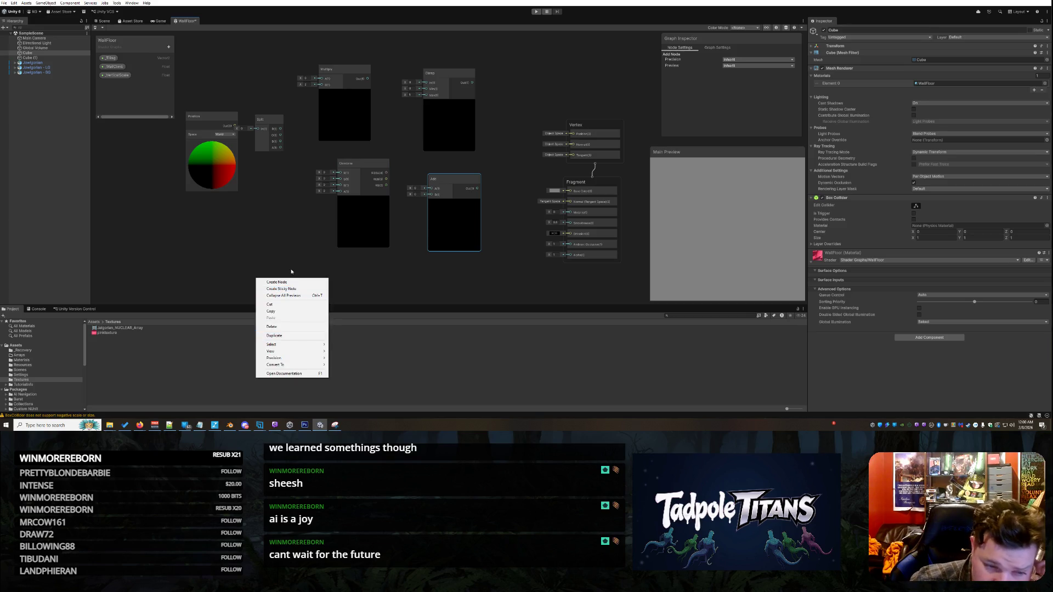
{"action": "left_click", "coordinate": [291, 283]}
{"action": "type", "text": "split"}
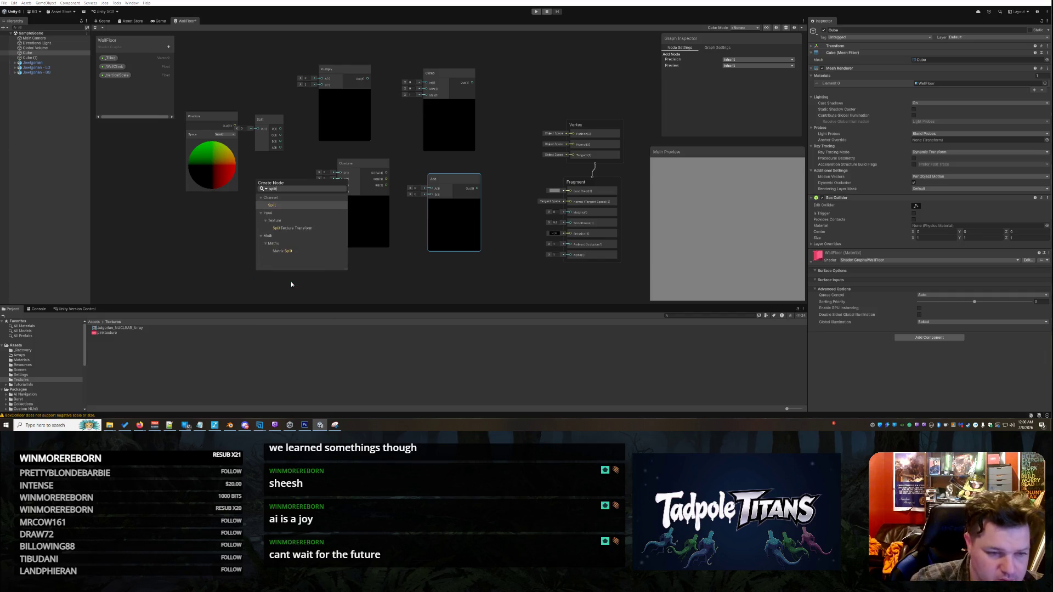
{"action": "left_click", "coordinate": [270, 205]}
{"action": "left_click_drag", "start_coordinate": [270, 293], "coordinate": [278, 216]}
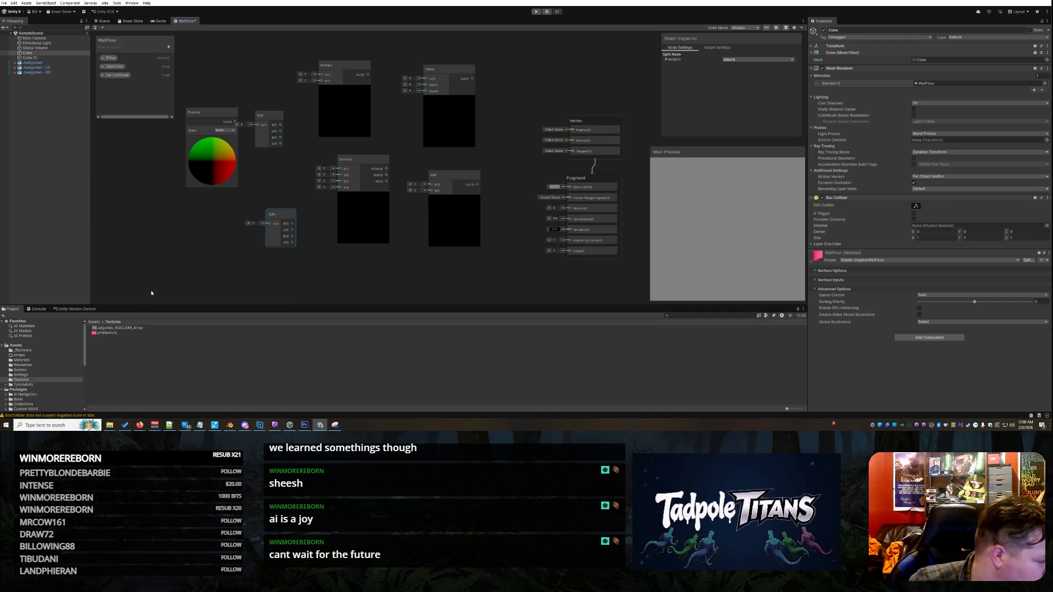
{"action": "right_click", "coordinate": [160, 251]}
{"action": "left_click", "coordinate": [169, 255]}
{"action": "type", "text": "combine"}
{"action": "left_click", "coordinate": [185, 187]}
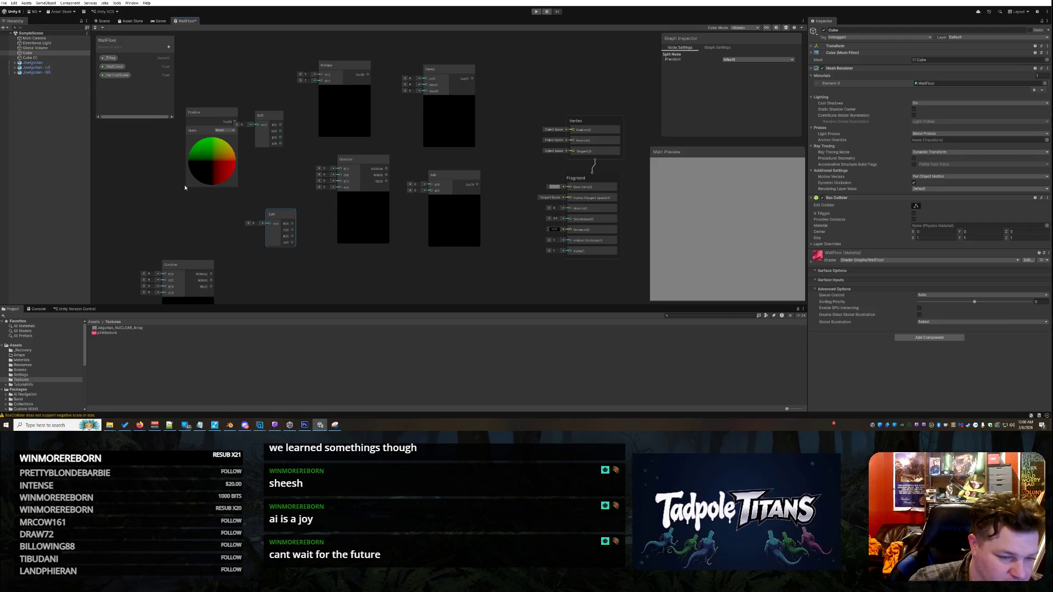
{"action": "left_click_drag", "start_coordinate": [188, 301], "coordinate": [209, 245]}
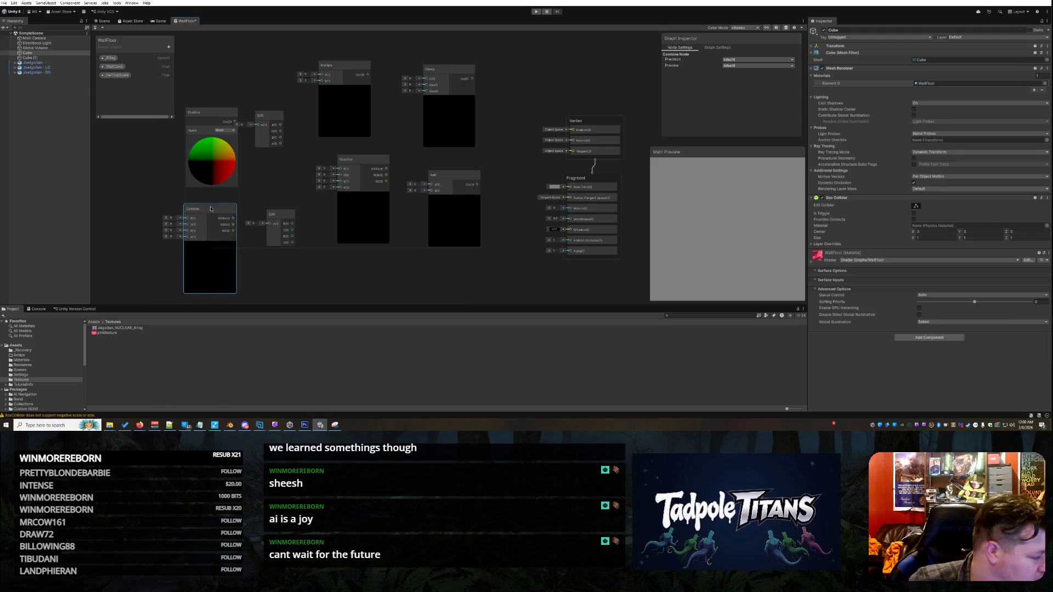
Step: Add a Sample Texture 2D node and move it near the top right
{"action": "right_click", "coordinate": [131, 198]}
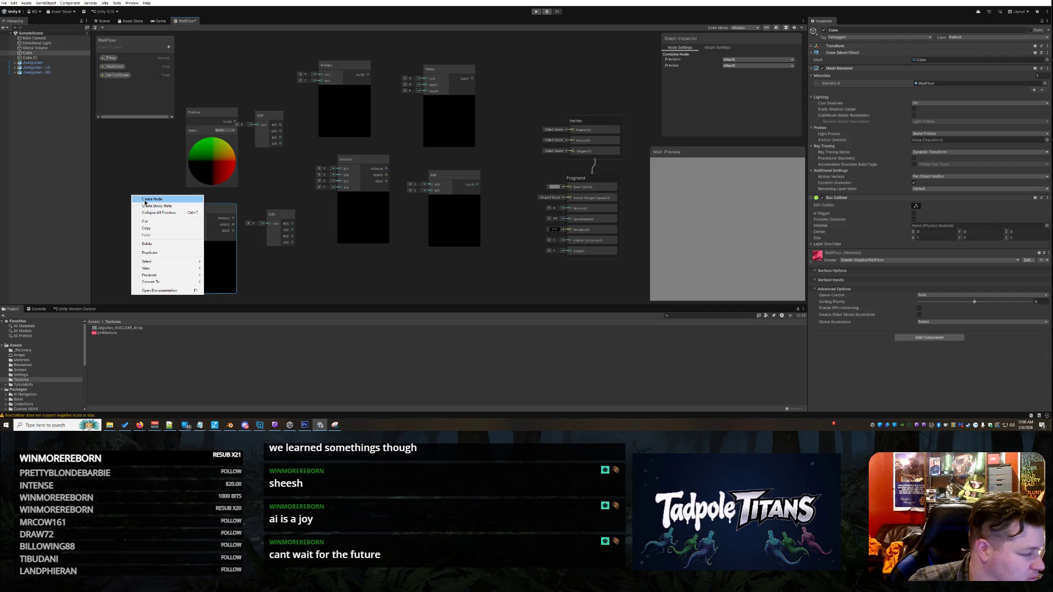
{"action": "left_click", "coordinate": [145, 200]}
{"action": "type", "text": "sample t"}
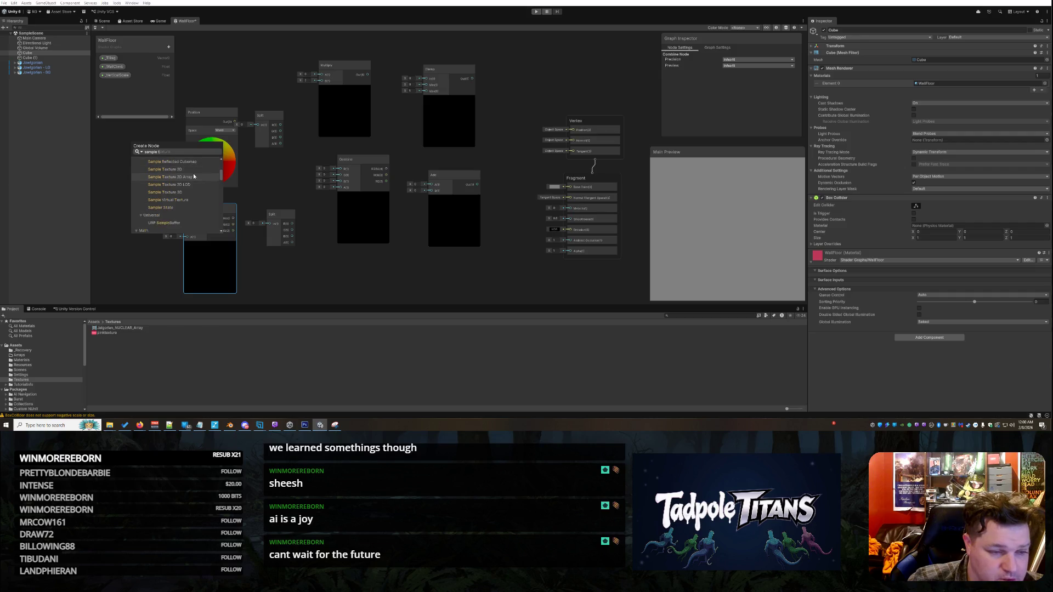
{"action": "left_click", "coordinate": [164, 169]}
{"action": "mouse_move", "coordinate": [156, 203]}
{"action": "left_mouse_down"}
{"action": "mouse_move", "coordinate": [157, 149]}
{"action": "mouse_move", "coordinate": [498, 51]}
{"action": "mouse_move", "coordinate": [534, 60]}
{"action": "left_mouse_up"}
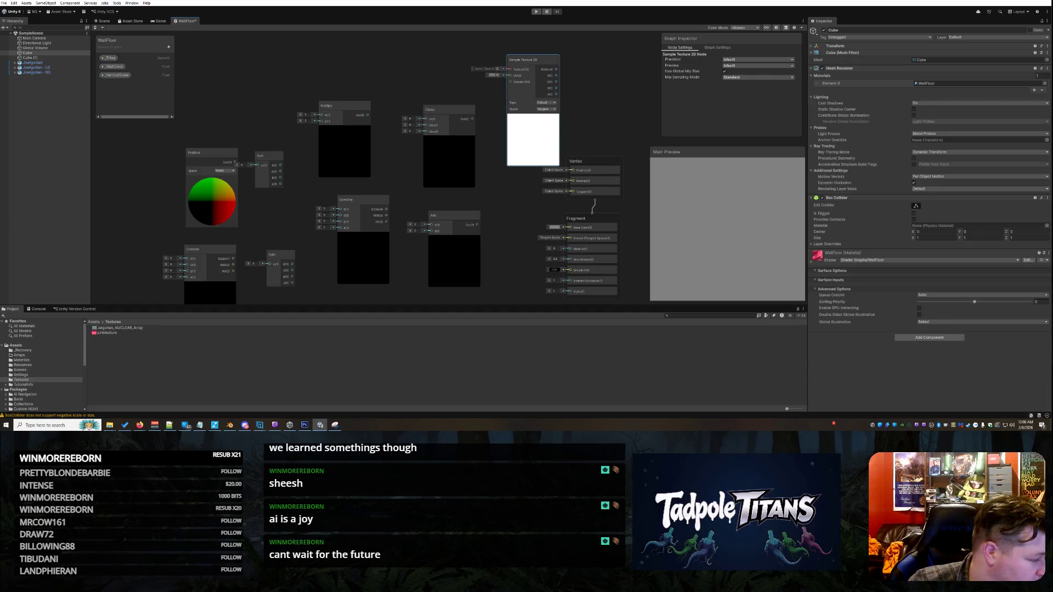
Step: Rearrange Position, Split, Multiply and Combine so Split sits between Position and Combine
{"action": "key", "text": "alt+Tab"}
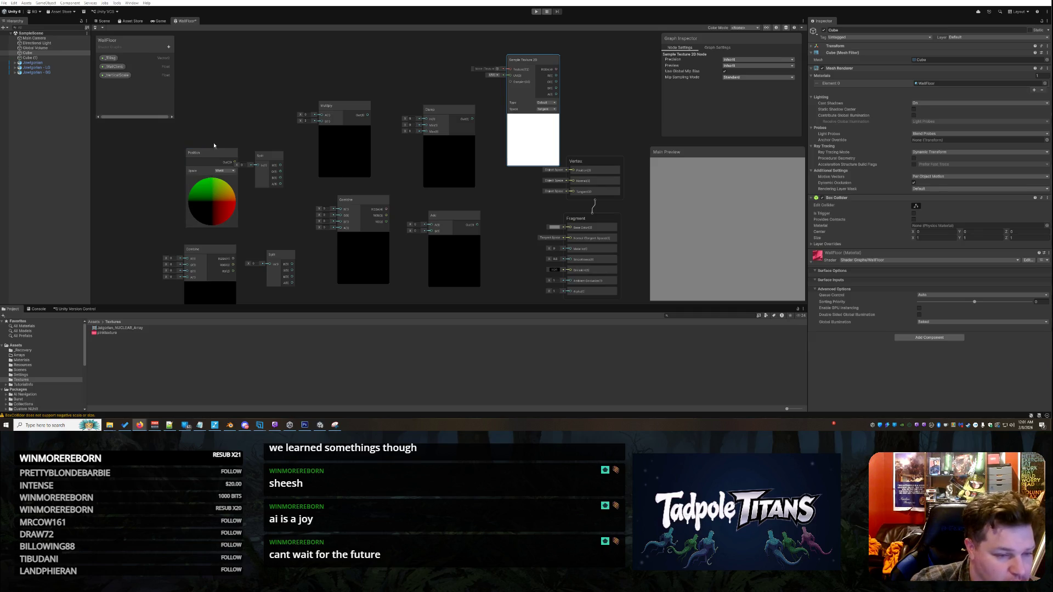
{"action": "left_click_drag", "start_coordinate": [211, 155], "coordinate": [206, 104]}
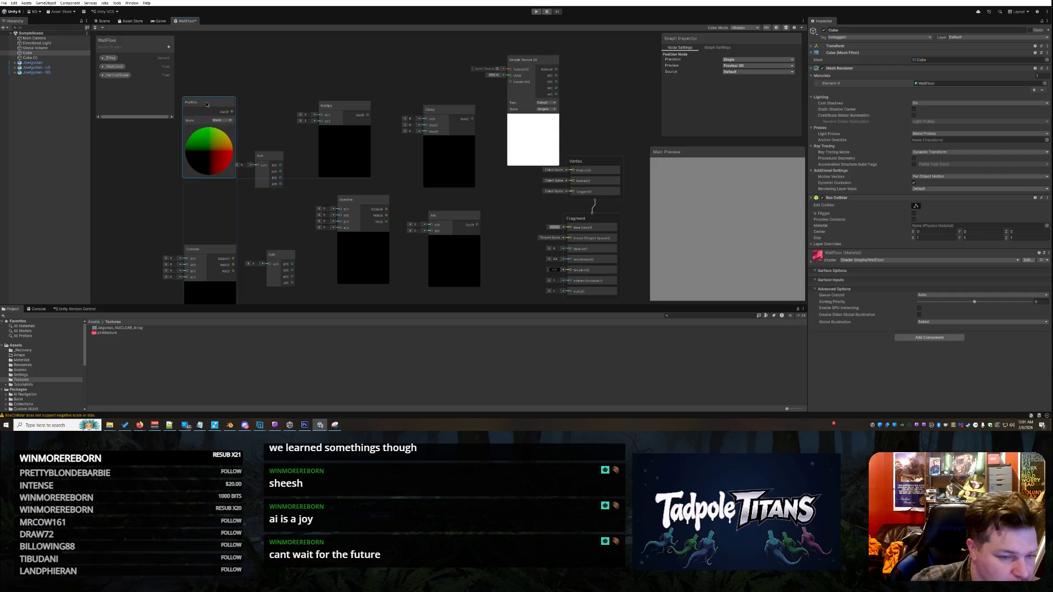
{"action": "left_click_drag", "start_coordinate": [249, 164], "coordinate": [241, 113]}
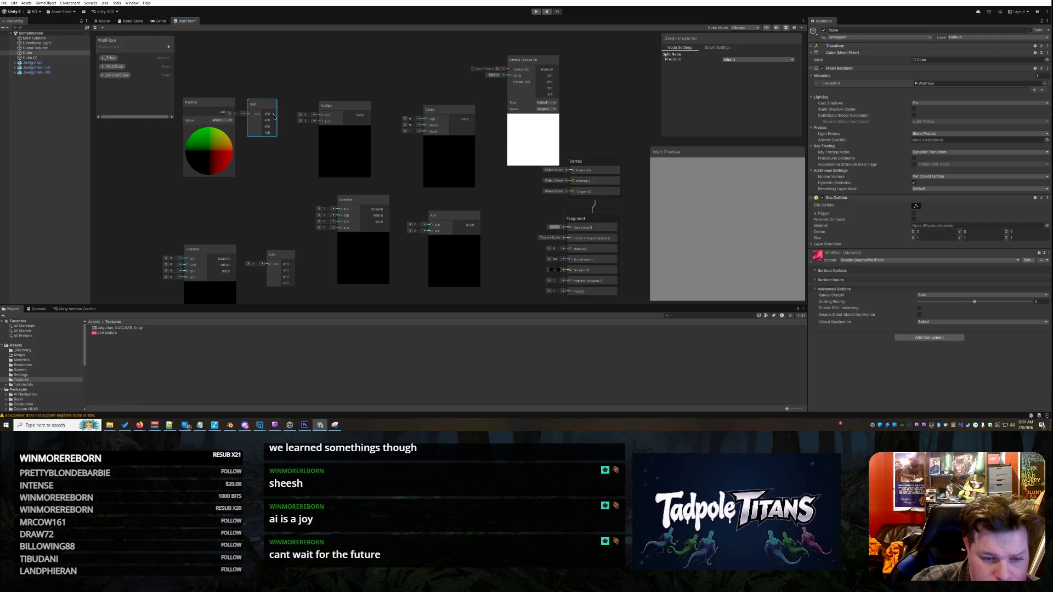
{"action": "mouse_move", "coordinate": [342, 109]}
{"action": "left_mouse_down"}
{"action": "mouse_move", "coordinate": [572, 70]}
{"action": "mouse_move", "coordinate": [494, 61]}
{"action": "mouse_move", "coordinate": [462, 71]}
{"action": "left_mouse_up"}
{"action": "mouse_move", "coordinate": [352, 241]}
{"action": "left_mouse_down"}
{"action": "mouse_move", "coordinate": [308, 142]}
{"action": "mouse_move", "coordinate": [327, 144]}
{"action": "left_mouse_up"}
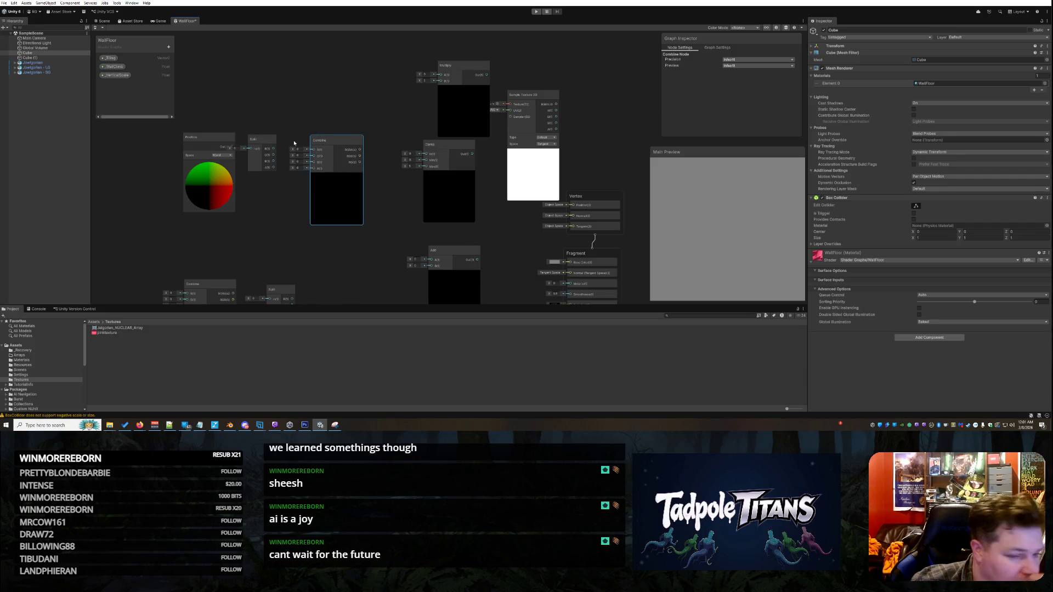
Step: Wire Split outputs into Combine with B feeding G, then move Clamp below Combine
{"action": "left_click_drag", "start_coordinate": [273, 149], "coordinate": [314, 150]}
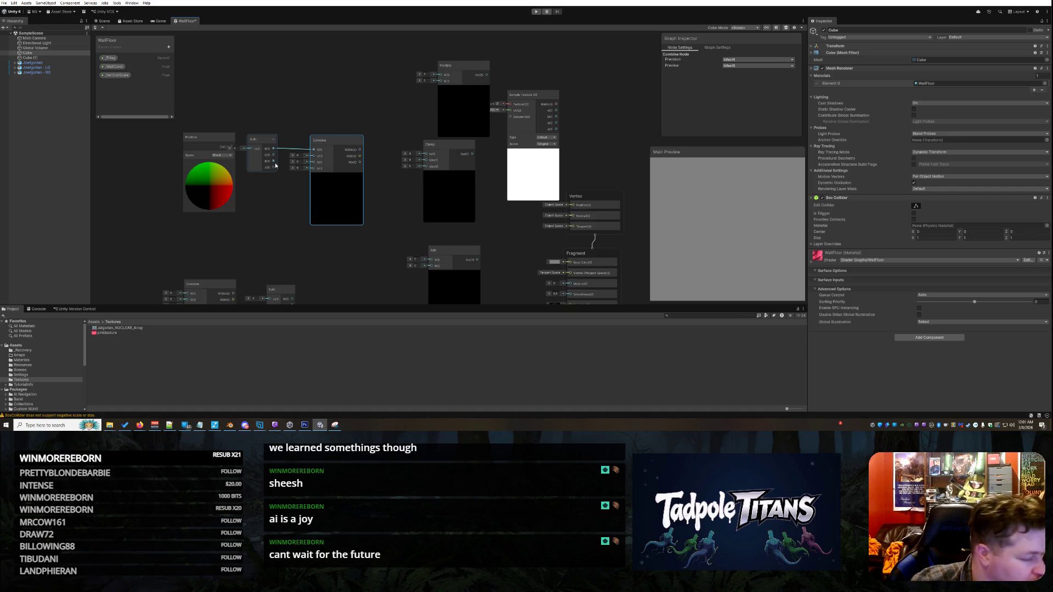
{"action": "left_click_drag", "start_coordinate": [275, 165], "coordinate": [279, 165]}
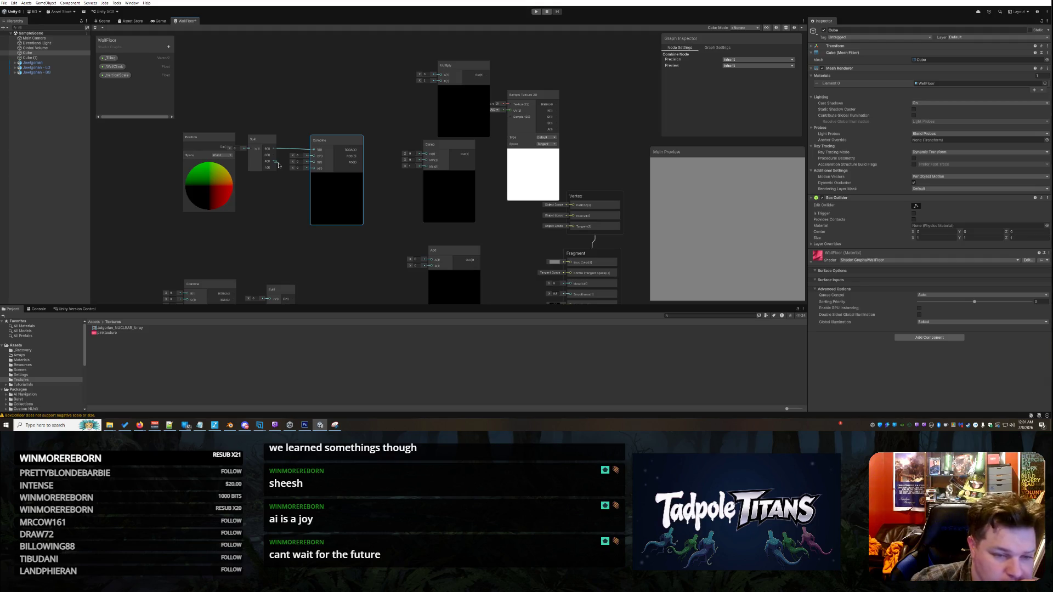
{"action": "mouse_move", "coordinate": [279, 165]}
{"action": "left_mouse_down"}
{"action": "mouse_move", "coordinate": [313, 161]}
{"action": "mouse_move", "coordinate": [341, 140]}
{"action": "left_mouse_up"}
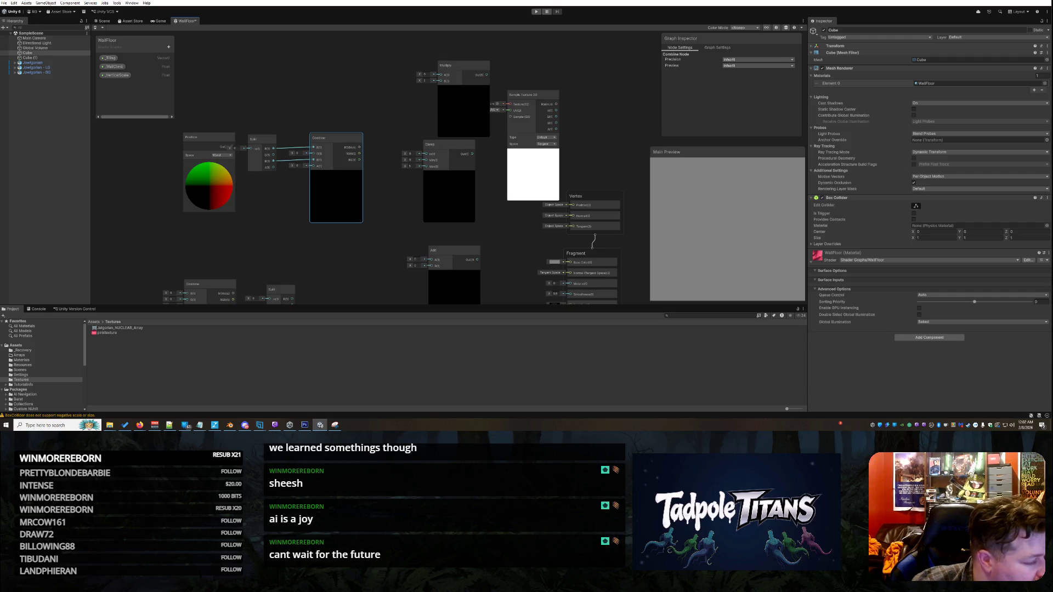
{"action": "left_click_drag", "start_coordinate": [315, 163], "coordinate": [272, 163]}
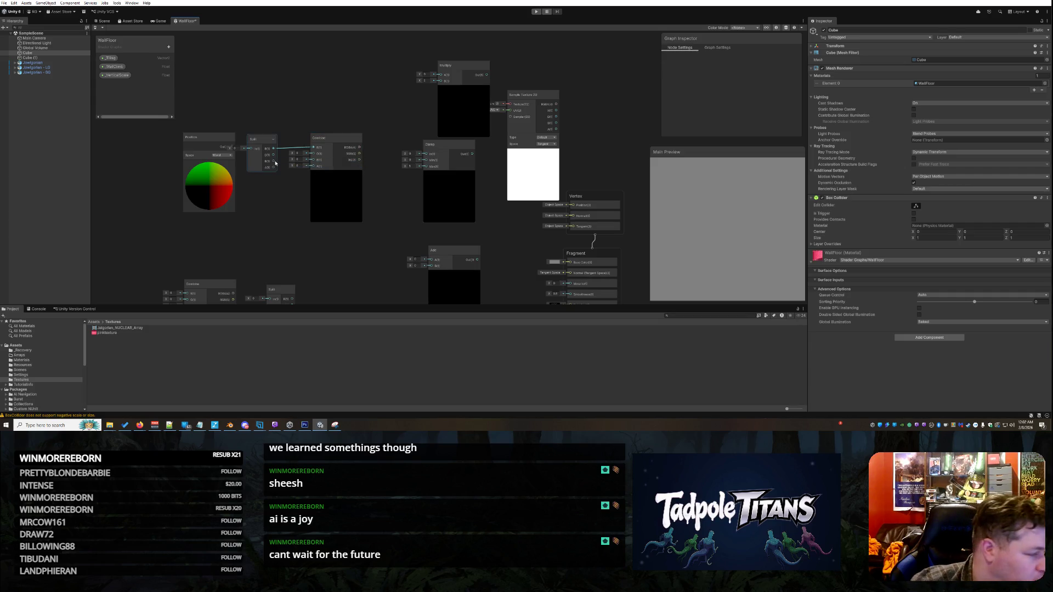
{"action": "left_click_drag", "start_coordinate": [273, 162], "coordinate": [314, 154]}
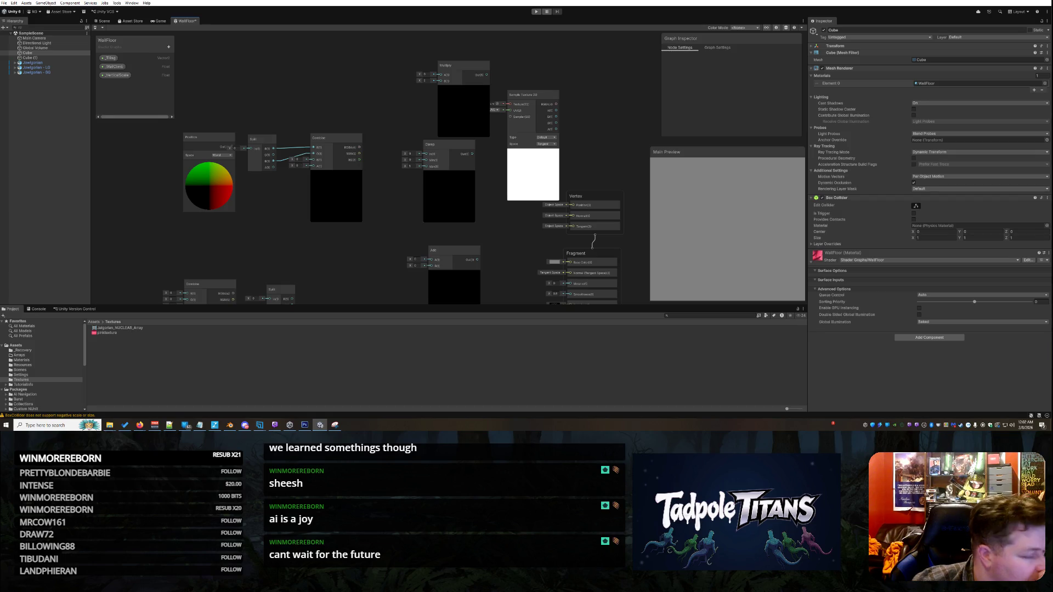
{"action": "left_click_drag", "start_coordinate": [433, 153], "coordinate": [281, 232]}
{"action": "left_click_drag", "start_coordinate": [327, 140], "coordinate": [321, 141]}
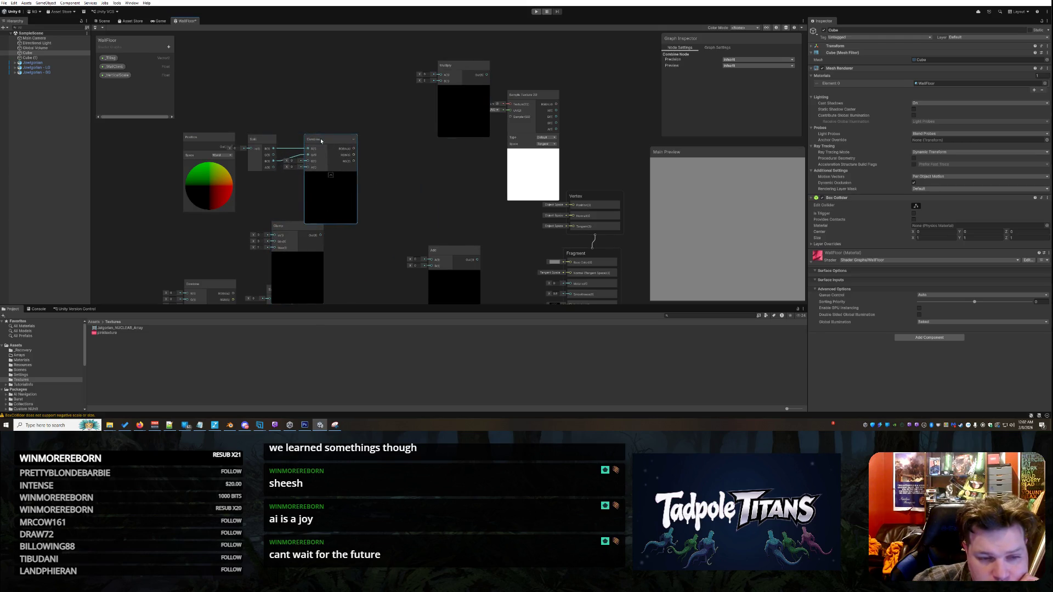
Step: Place Multiply beside Combine, add a _Tiling property node, and set Sample Texture 2D after Multiply
{"action": "left_click_drag", "start_coordinate": [462, 70], "coordinate": [411, 119]}
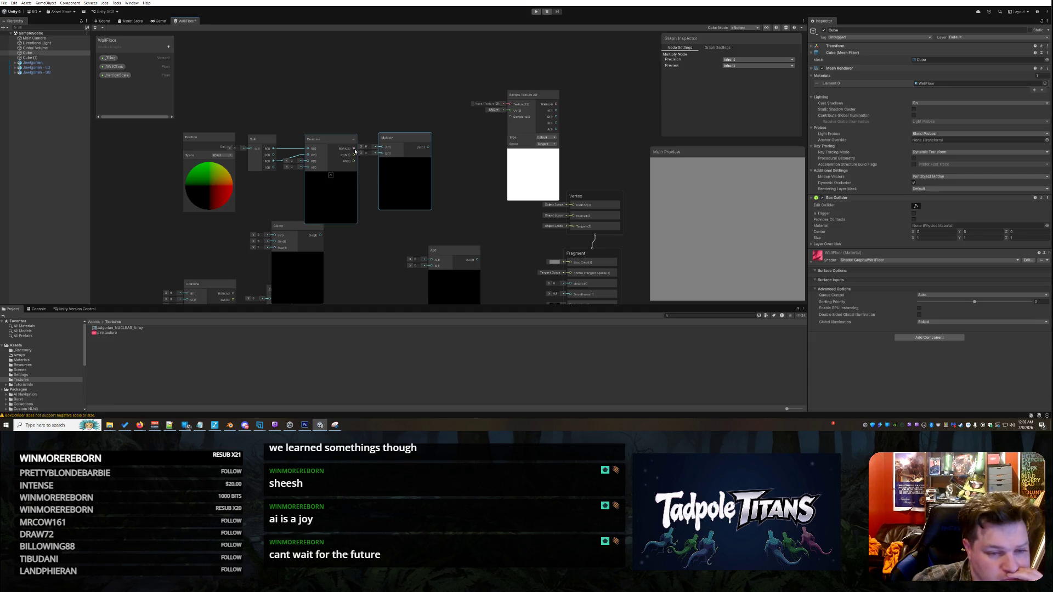
{"action": "left_click_drag", "start_coordinate": [400, 142], "coordinate": [391, 151]}
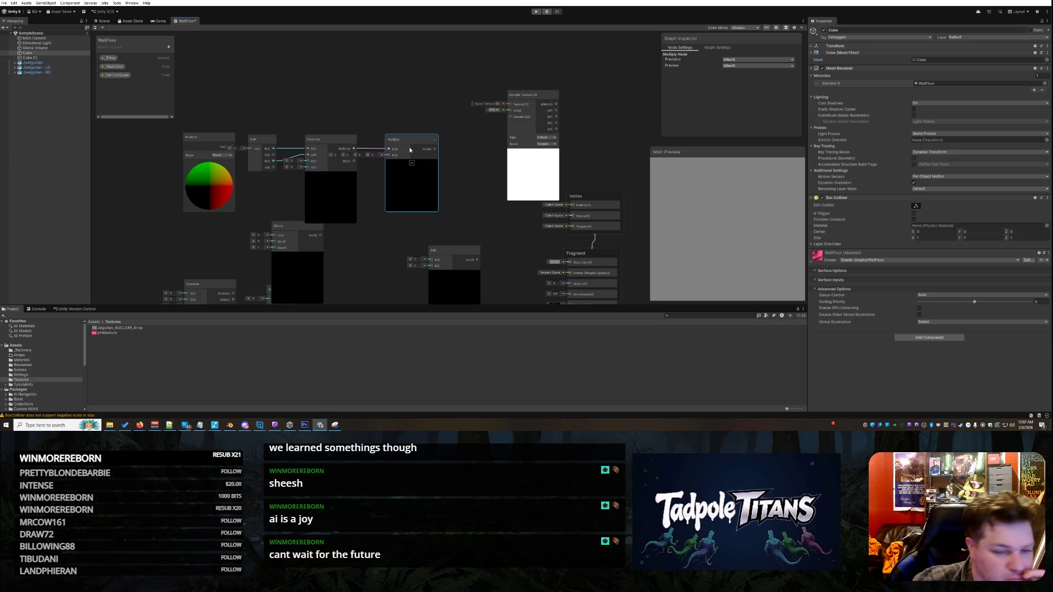
{"action": "left_click_drag", "start_coordinate": [408, 141], "coordinate": [418, 140]}
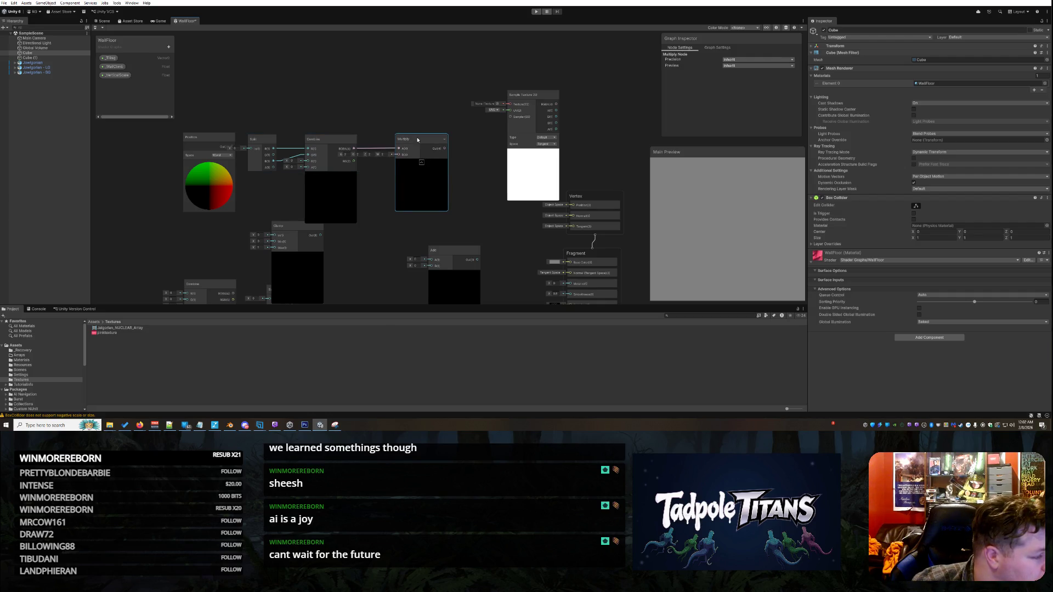
{"action": "left_click_drag", "start_coordinate": [419, 141], "coordinate": [438, 141]}
{"action": "mouse_move", "coordinate": [108, 57]}
{"action": "left_mouse_down"}
{"action": "mouse_move", "coordinate": [355, 96]}
{"action": "mouse_move", "coordinate": [421, 156]}
{"action": "mouse_move", "coordinate": [388, 143]}
{"action": "mouse_move", "coordinate": [379, 111]}
{"action": "mouse_move", "coordinate": [352, 110]}
{"action": "mouse_move", "coordinate": [375, 141]}
{"action": "mouse_move", "coordinate": [349, 111]}
{"action": "left_mouse_up"}
{"action": "left_click_drag", "start_coordinate": [524, 98], "coordinate": [488, 119]}
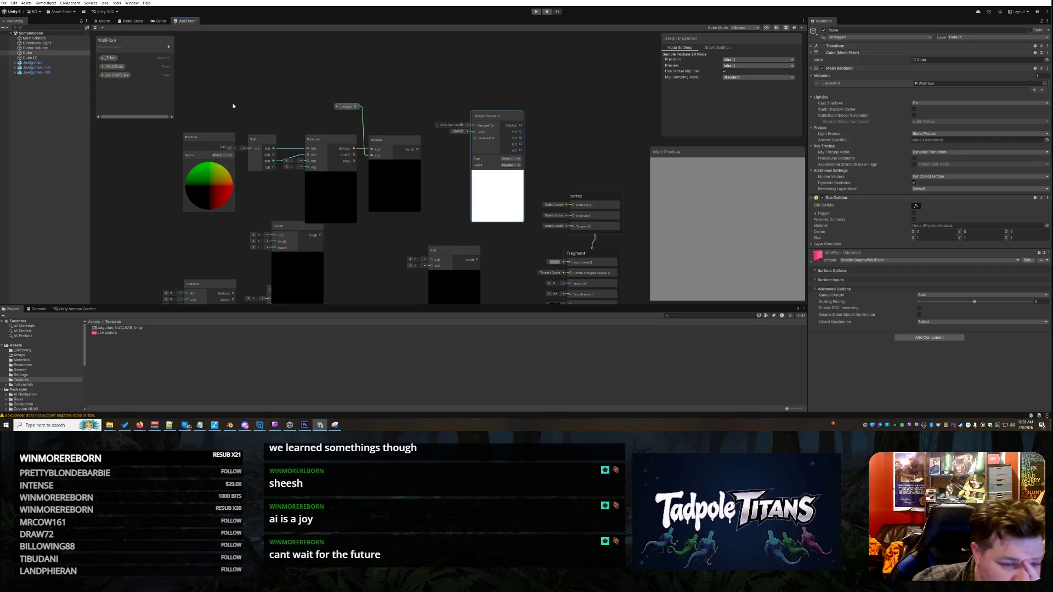
{"action": "left_click_drag", "start_coordinate": [221, 145], "coordinate": [207, 147]}
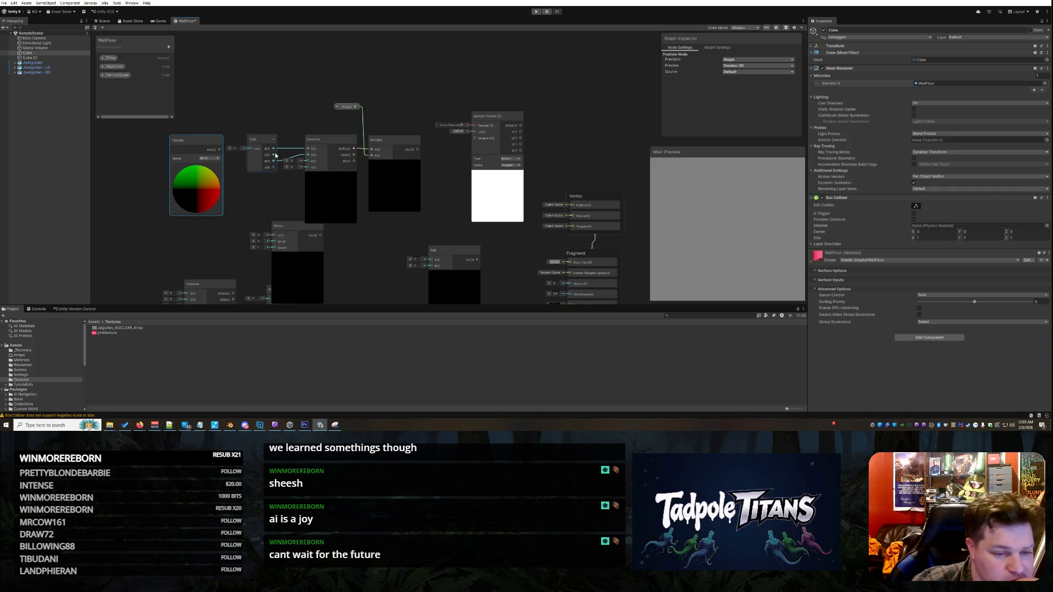
Step: Move Clamp beside Sample Texture 2D and Combine up below Position
{"action": "left_click_drag", "start_coordinate": [291, 229], "coordinate": [560, 93]}
{"action": "scroll", "coordinate": [317, 258], "scroll_direction": "down", "scroll_amount": 3}
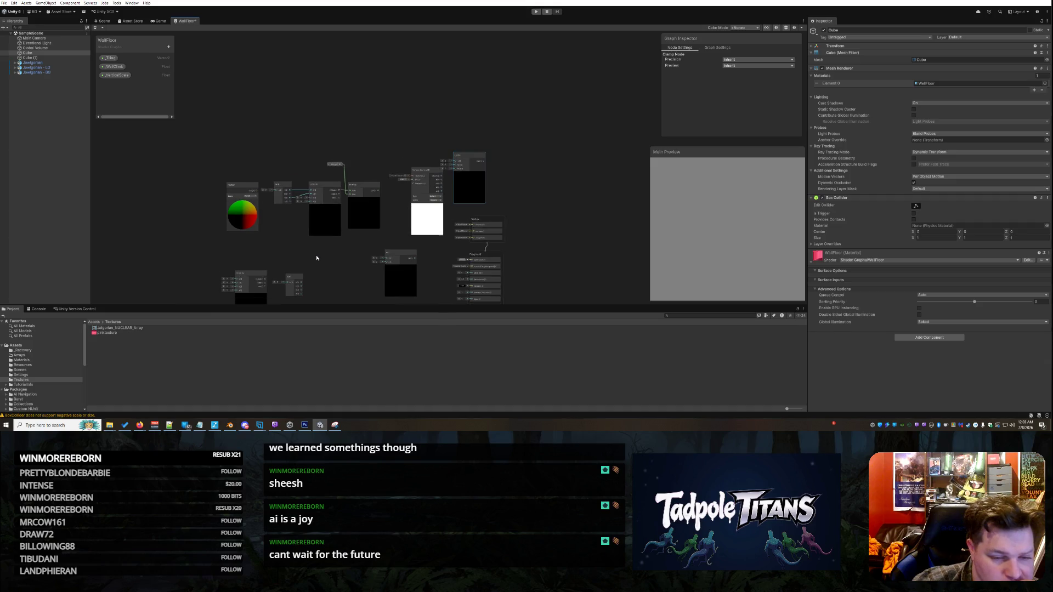
{"action": "scroll", "coordinate": [316, 258], "scroll_direction": "down", "scroll_amount": 2}
{"action": "scroll", "coordinate": [317, 259], "scroll_direction": "up", "scroll_amount": 5}
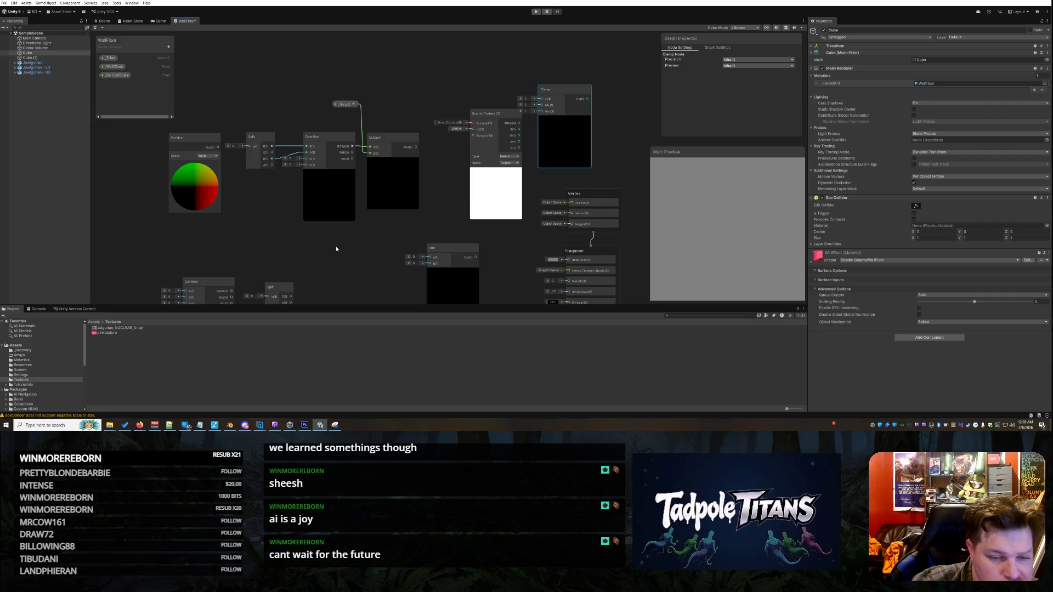
{"action": "mouse_move", "coordinate": [188, 278]}
{"action": "left_mouse_down"}
{"action": "mouse_move", "coordinate": [232, 212]}
{"action": "mouse_move", "coordinate": [183, 231]}
{"action": "left_mouse_up"}
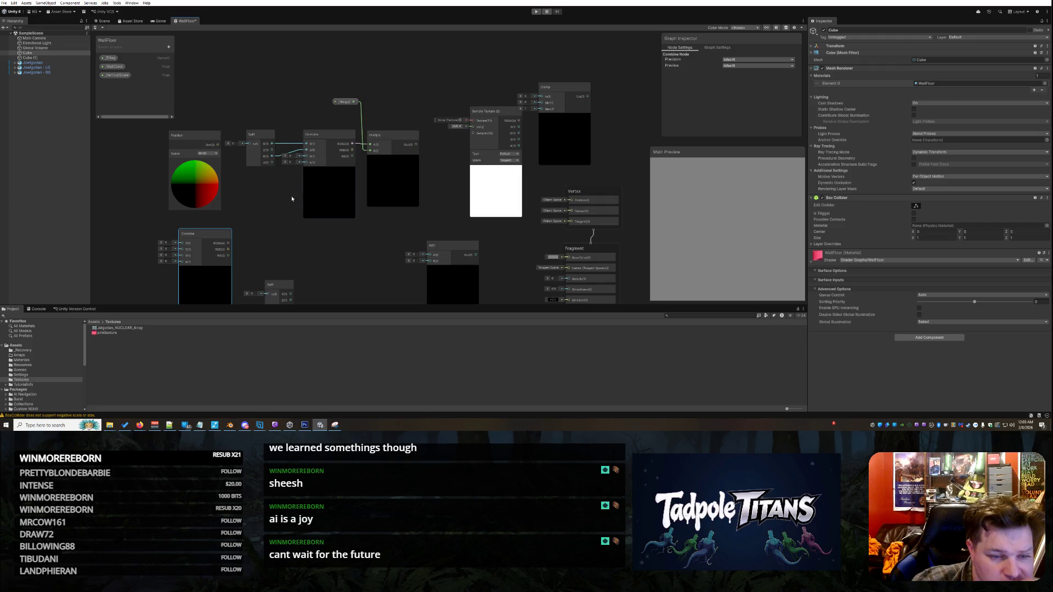
{"action": "scroll", "coordinate": [305, 198], "scroll_direction": "down", "scroll_amount": 3}
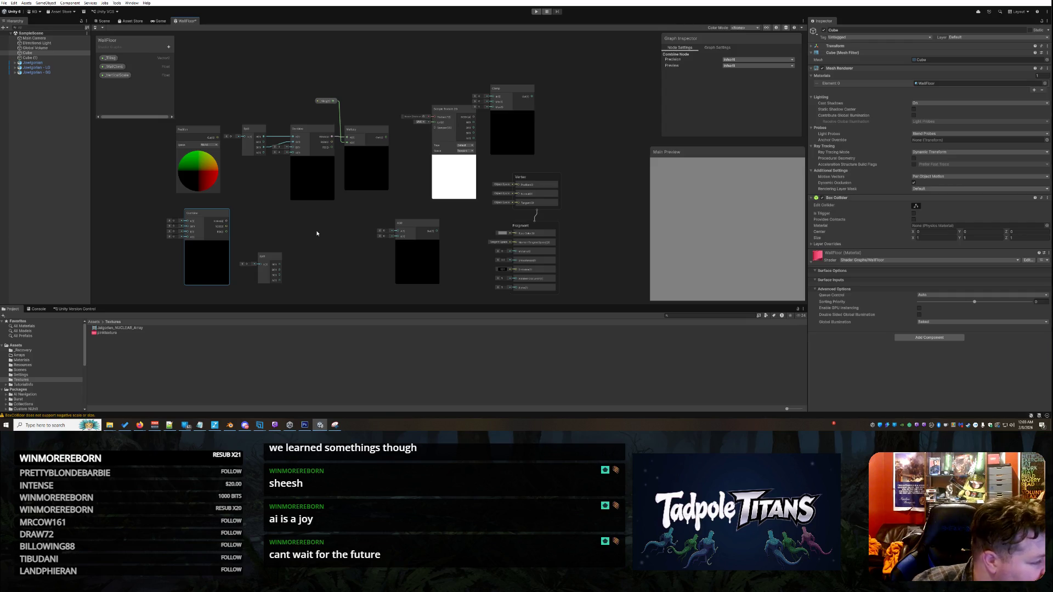
Step: Add a Multiply node, move Add beside Clamp, and feed the Split output into Multiply
{"action": "right_click", "coordinate": [327, 229]}
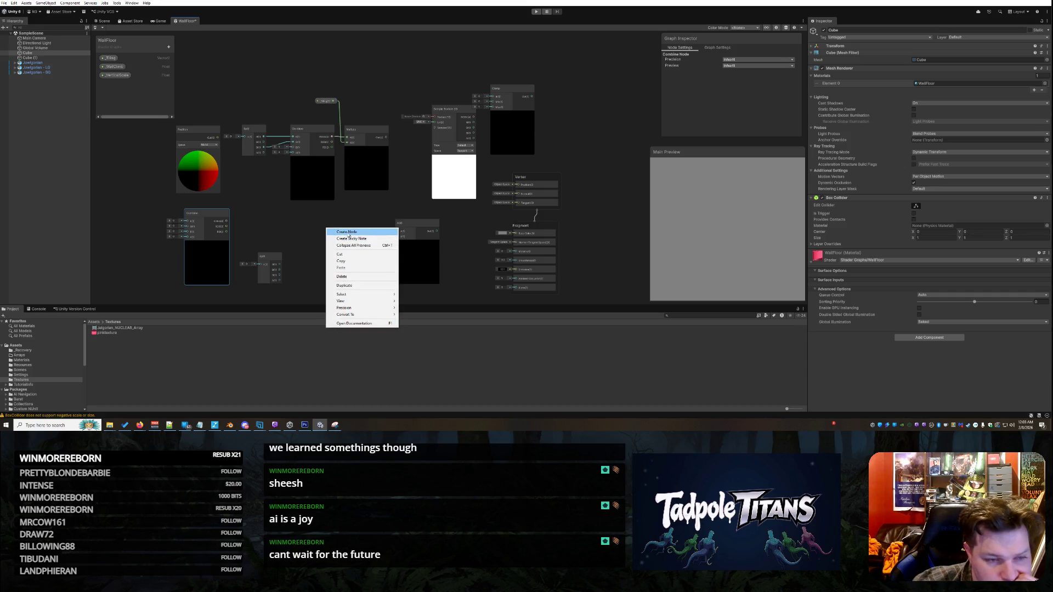
{"action": "left_click", "coordinate": [349, 236]}
{"action": "type", "text": "multi"}
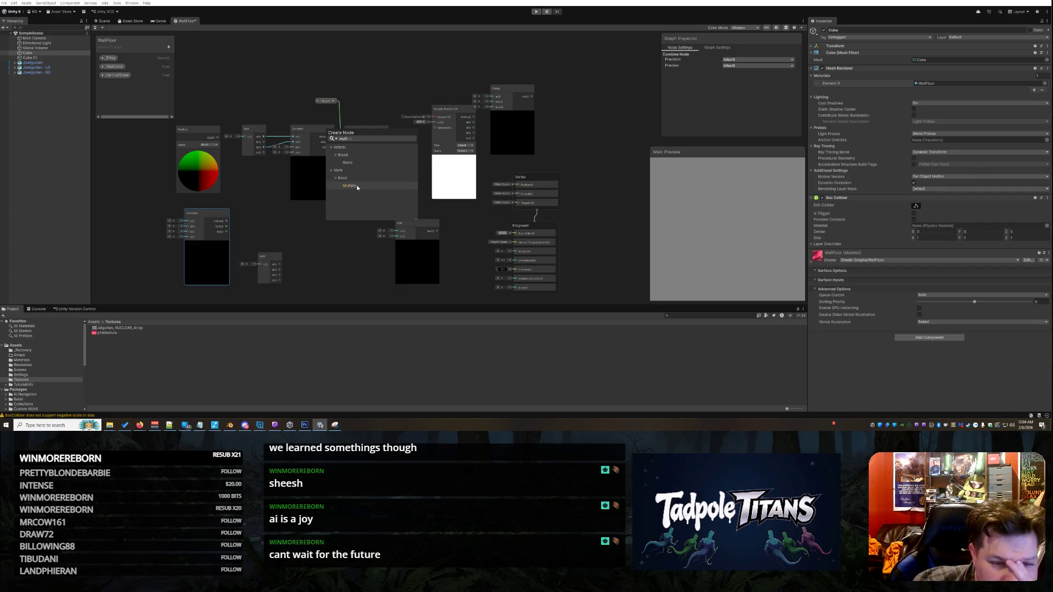
{"action": "left_click", "coordinate": [357, 187]}
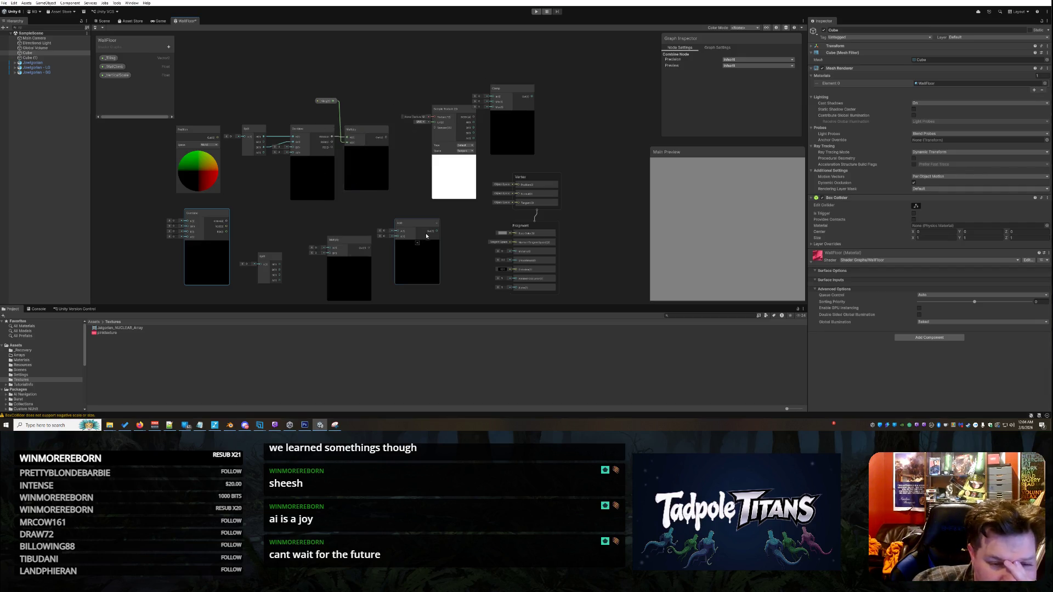
{"action": "left_click_drag", "start_coordinate": [418, 226], "coordinate": [587, 90]}
{"action": "mouse_move", "coordinate": [344, 244]}
{"action": "left_mouse_down"}
{"action": "mouse_move", "coordinate": [374, 222]}
{"action": "mouse_move", "coordinate": [362, 212]}
{"action": "left_mouse_up"}
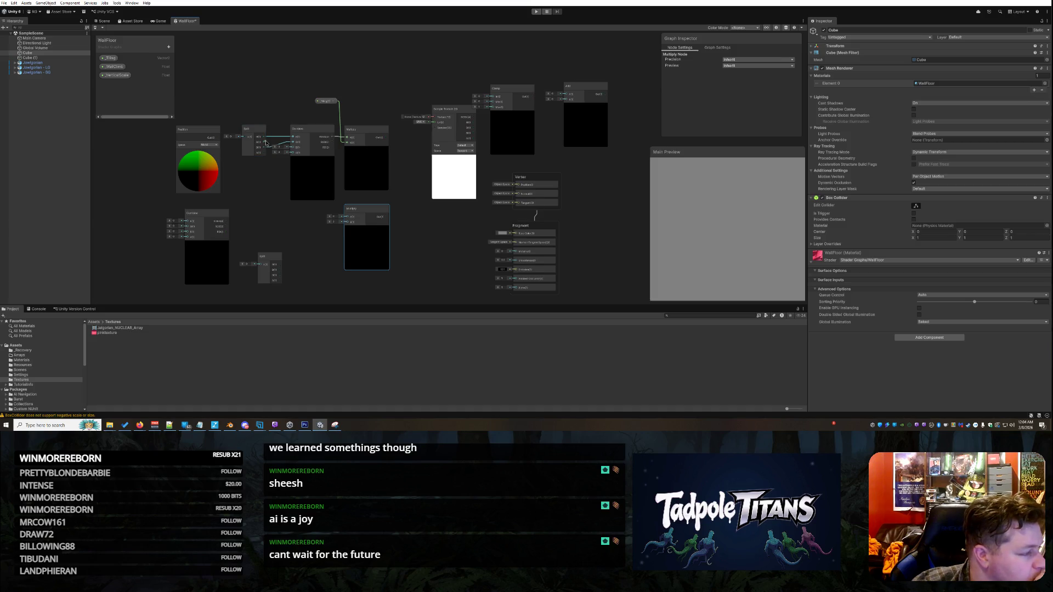
{"action": "mouse_move", "coordinate": [267, 144]}
{"action": "left_mouse_down"}
{"action": "mouse_move", "coordinate": [351, 211]}
{"action": "mouse_move", "coordinate": [349, 220]}
{"action": "mouse_move", "coordinate": [300, 212]}
{"action": "left_mouse_up"}
Step: Add a _VerticalScale node to the lower Multiply and route its result into Clamp's input
{"action": "left_click", "coordinate": [276, 256]}
{"action": "mouse_move", "coordinate": [275, 256]}
{"action": "left_mouse_down"}
{"action": "mouse_move", "coordinate": [395, 69]}
{"action": "mouse_move", "coordinate": [396, 88]}
{"action": "left_mouse_up"}
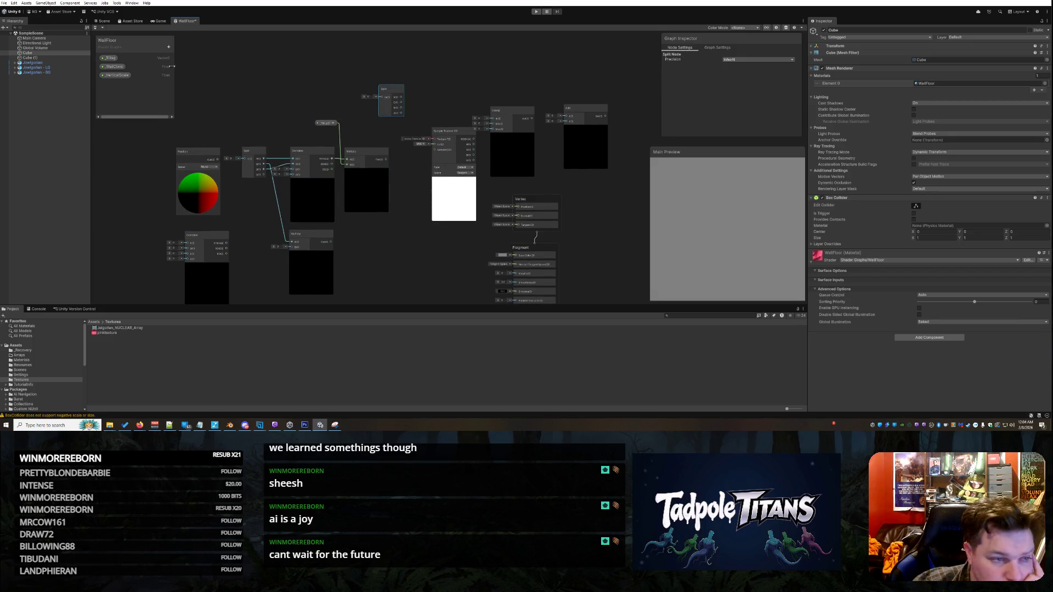
{"action": "left_click", "coordinate": [125, 78]}
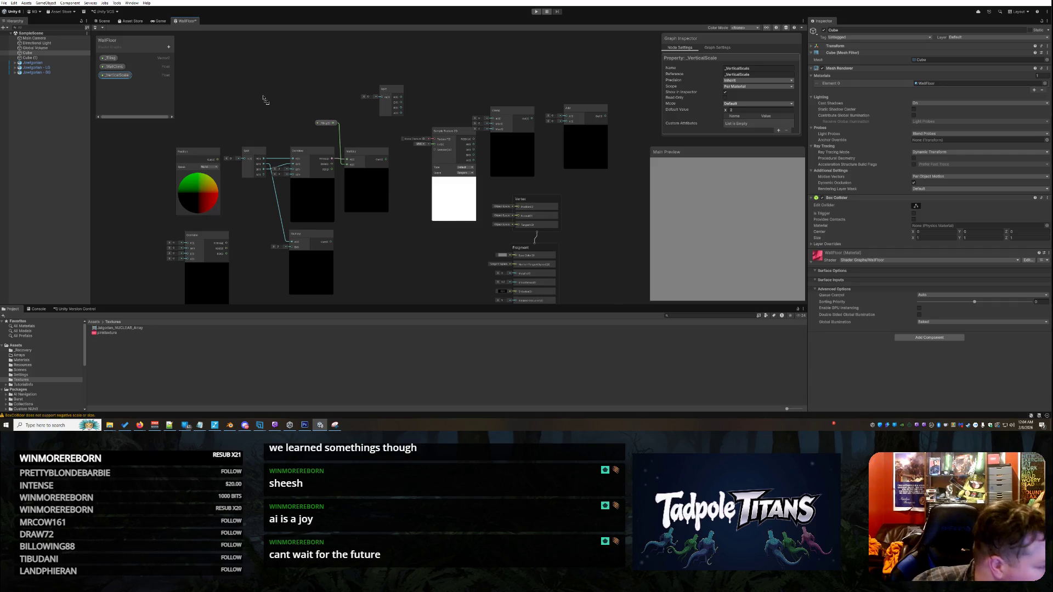
{"action": "mouse_move", "coordinate": [262, 226]}
{"action": "left_mouse_down"}
{"action": "mouse_move", "coordinate": [268, 197]}
{"action": "mouse_move", "coordinate": [293, 252]}
{"action": "mouse_move", "coordinate": [285, 246]}
{"action": "mouse_move", "coordinate": [296, 236]}
{"action": "left_mouse_up"}
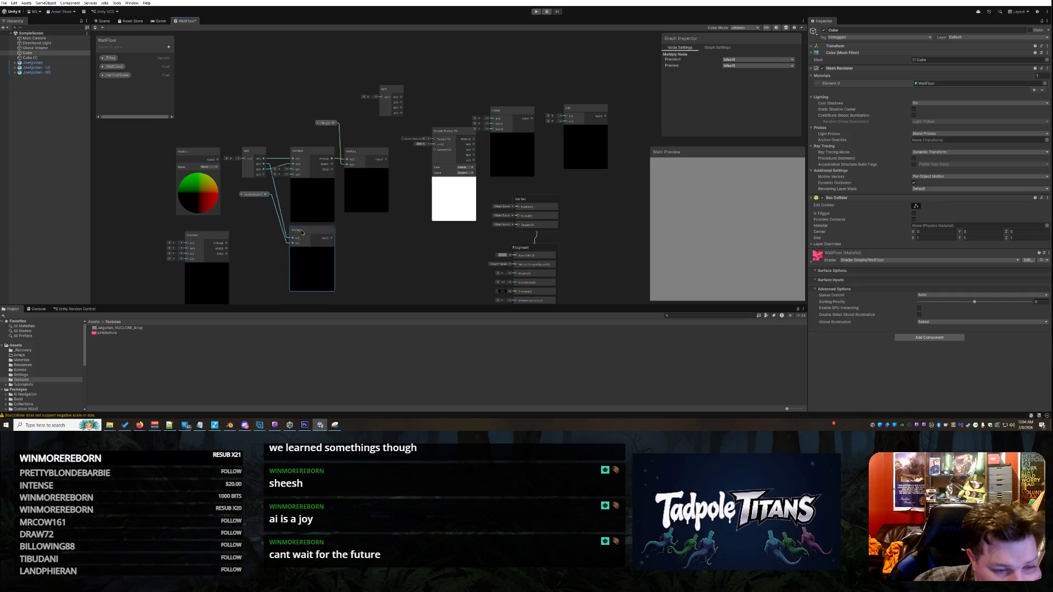
{"action": "scroll", "coordinate": [410, 238], "scroll_direction": "down", "scroll_amount": 1}
{"action": "scroll", "coordinate": [409, 238], "scroll_direction": "up", "scroll_amount": 1}
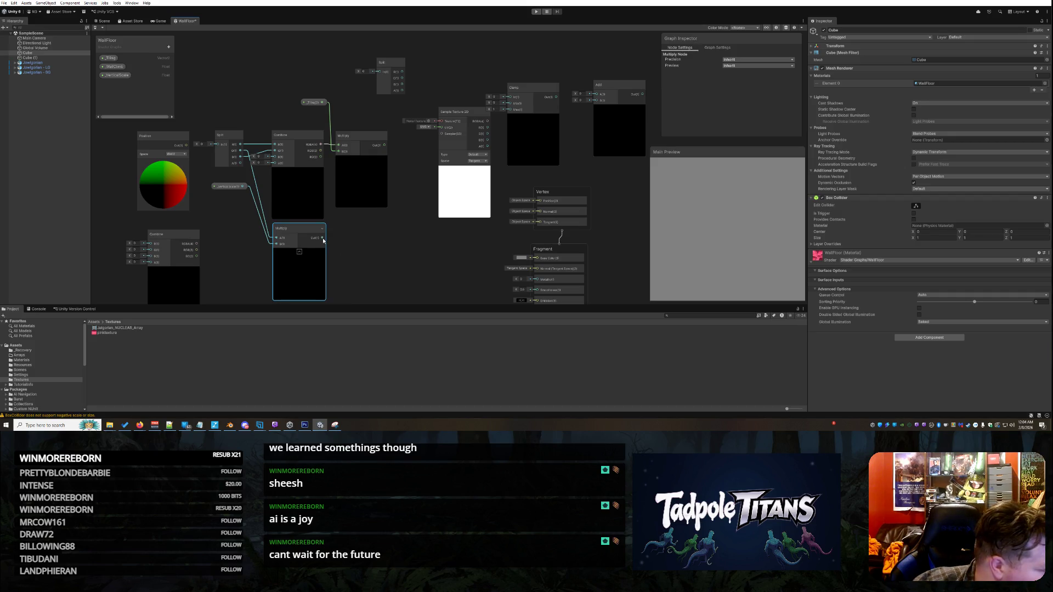
{"action": "mouse_move", "coordinate": [323, 239]}
{"action": "left_mouse_down"}
{"action": "mouse_move", "coordinate": [439, 193]}
{"action": "mouse_move", "coordinate": [511, 97]}
{"action": "mouse_move", "coordinate": [361, 231]}
{"action": "left_mouse_up"}
Step: Add a _WallClimb property node and connect it as the Clamp maximum
{"action": "left_click", "coordinate": [521, 87]}
{"action": "scroll", "coordinate": [424, 232], "scroll_direction": "down", "scroll_amount": 2}
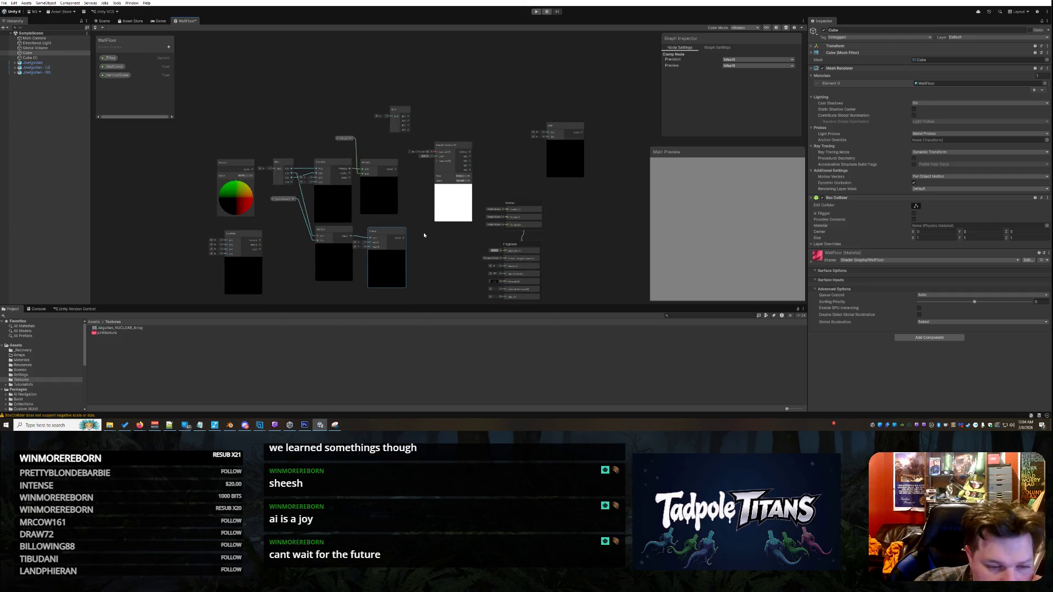
{"action": "scroll", "coordinate": [424, 235], "scroll_direction": "up", "scroll_amount": 1}
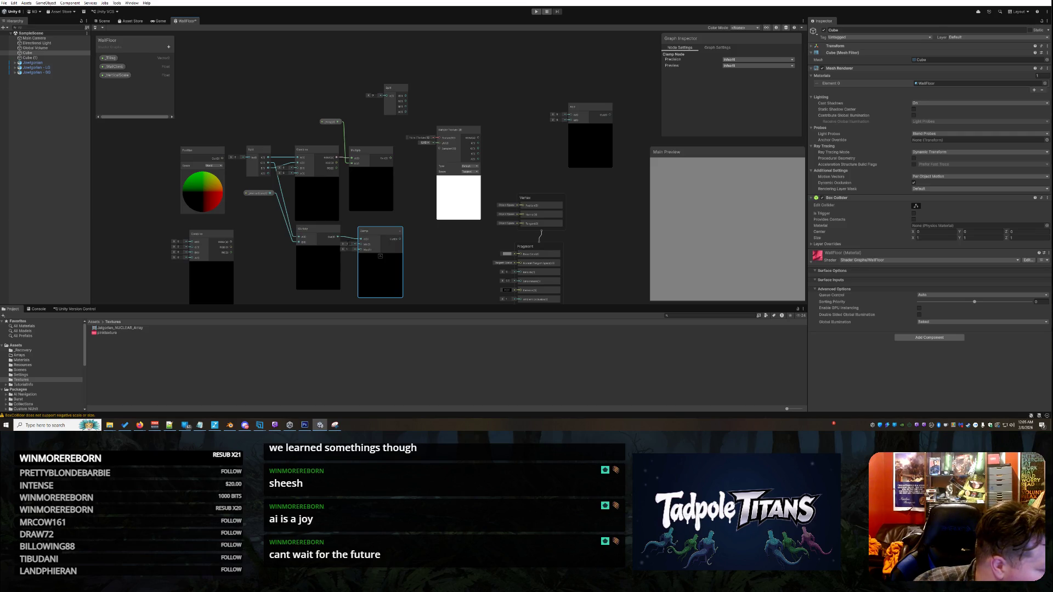
{"action": "left_click_drag", "start_coordinate": [378, 242], "coordinate": [385, 235]}
{"action": "left_click", "coordinate": [113, 67]}
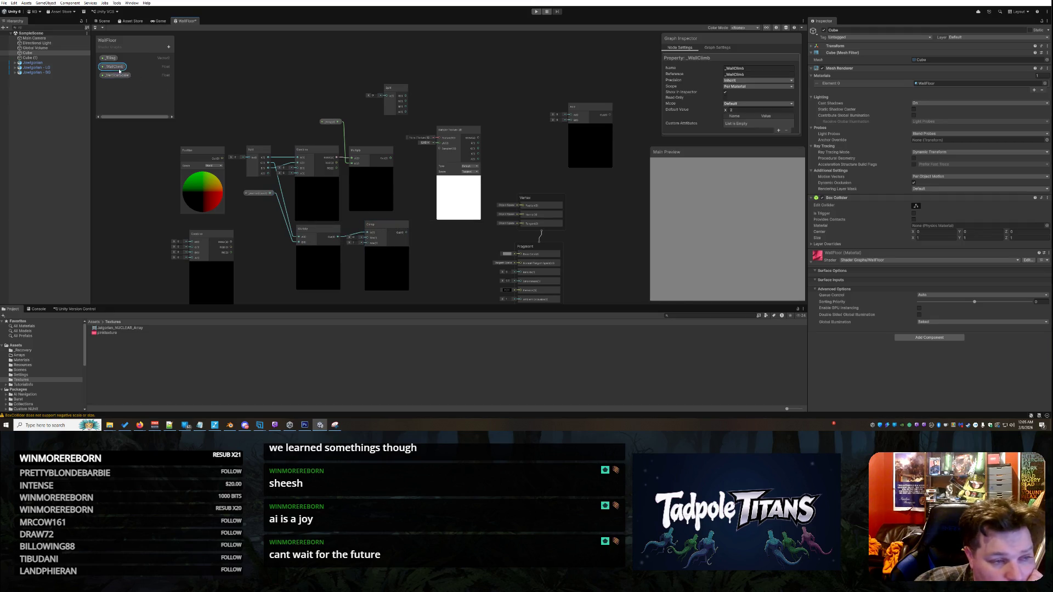
{"action": "mouse_move", "coordinate": [113, 67]}
{"action": "left_mouse_down"}
{"action": "mouse_move", "coordinate": [412, 205]}
{"action": "mouse_move", "coordinate": [393, 267]}
{"action": "mouse_move", "coordinate": [362, 257]}
{"action": "mouse_move", "coordinate": [355, 222]}
{"action": "mouse_move", "coordinate": [367, 196]}
{"action": "left_mouse_up"}
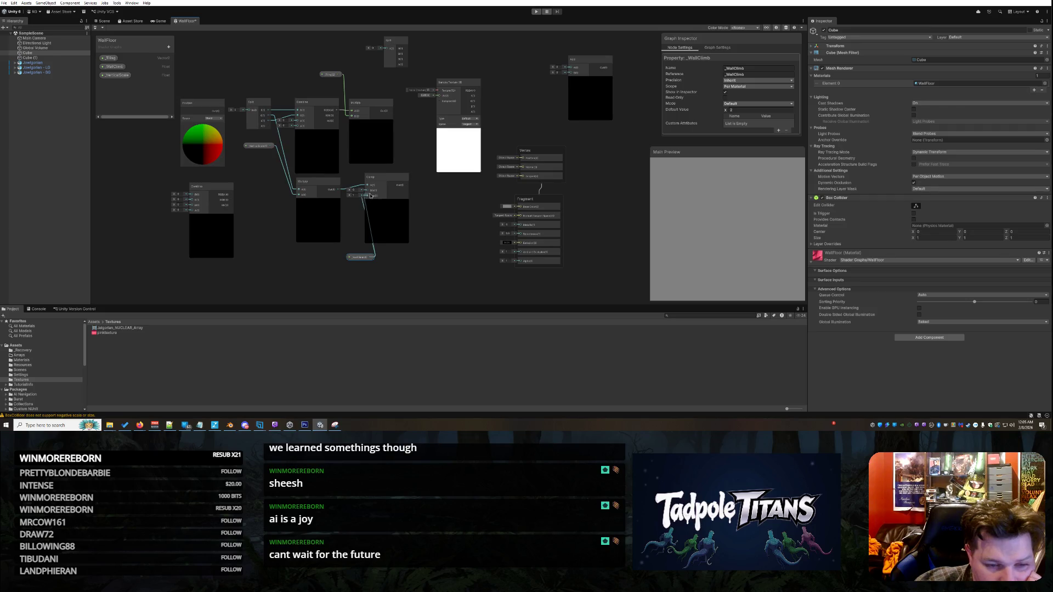
{"action": "left_click_drag", "start_coordinate": [365, 258], "coordinate": [346, 261]}
{"action": "left_click", "coordinate": [415, 264]}
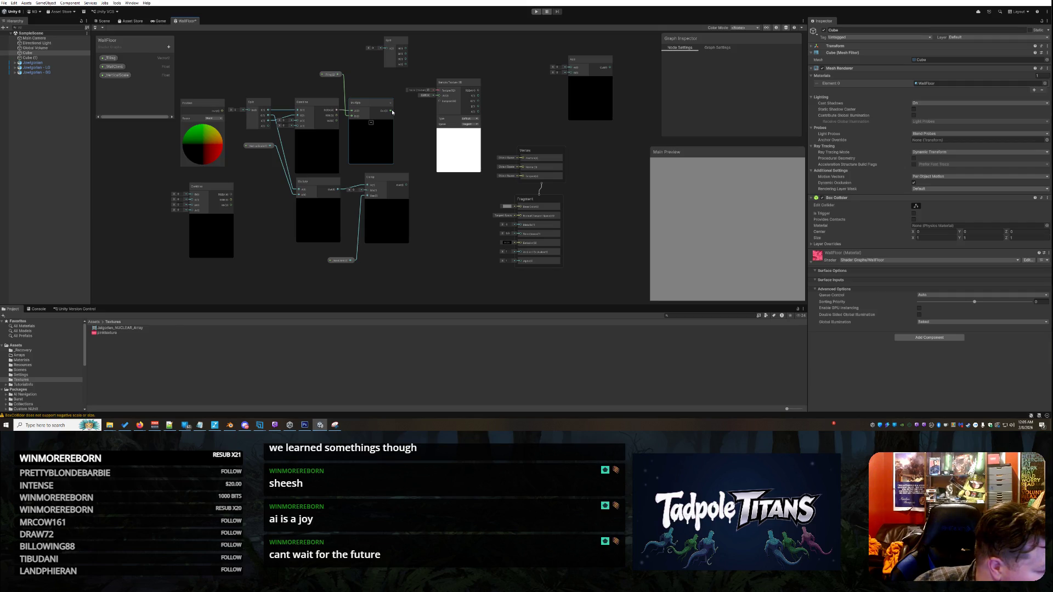
Step: Connect the Multiply output into the Split node and move Sample Texture 2D to the right
{"action": "mouse_move", "coordinate": [392, 112]}
{"action": "left_mouse_down"}
{"action": "mouse_move", "coordinate": [387, 52]}
{"action": "mouse_move", "coordinate": [386, 80]}
{"action": "left_mouse_up"}
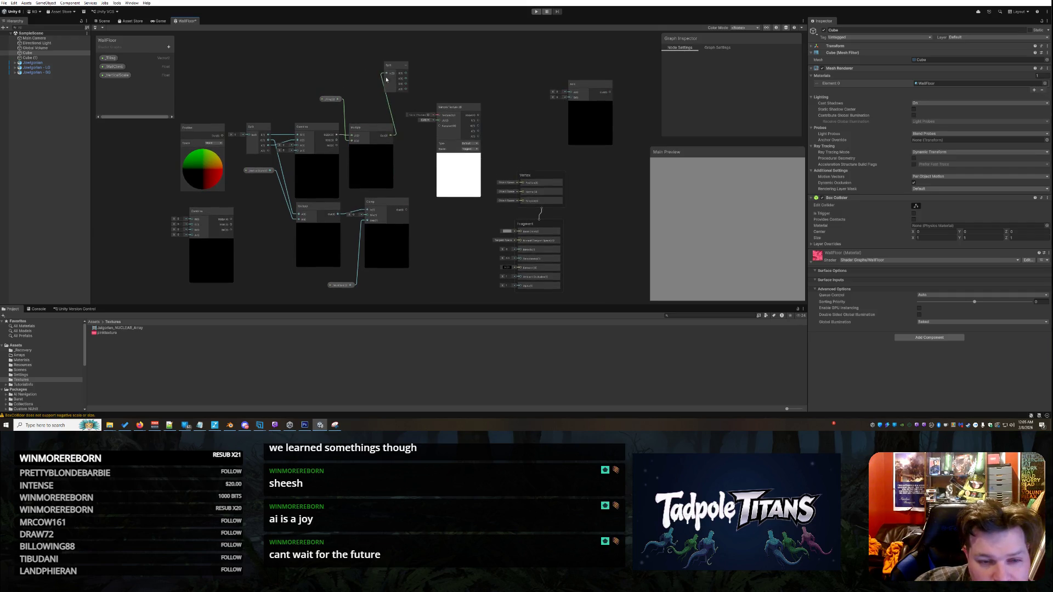
{"action": "mouse_move", "coordinate": [455, 107]}
{"action": "left_mouse_down"}
{"action": "mouse_move", "coordinate": [551, 102]}
{"action": "mouse_move", "coordinate": [600, 168]}
{"action": "left_mouse_up"}
{"action": "left_click_drag", "start_coordinate": [409, 91], "coordinate": [449, 155]}
{"action": "scroll", "coordinate": [440, 214], "scroll_direction": "down", "scroll_amount": 1}
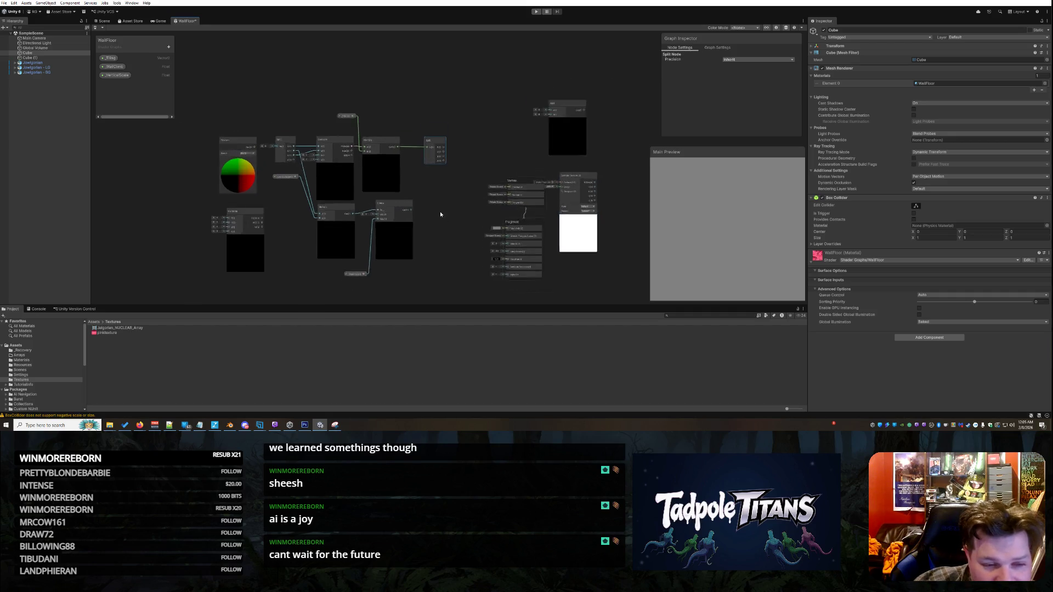
{"action": "scroll", "coordinate": [440, 214], "scroll_direction": "up", "scroll_amount": 1}
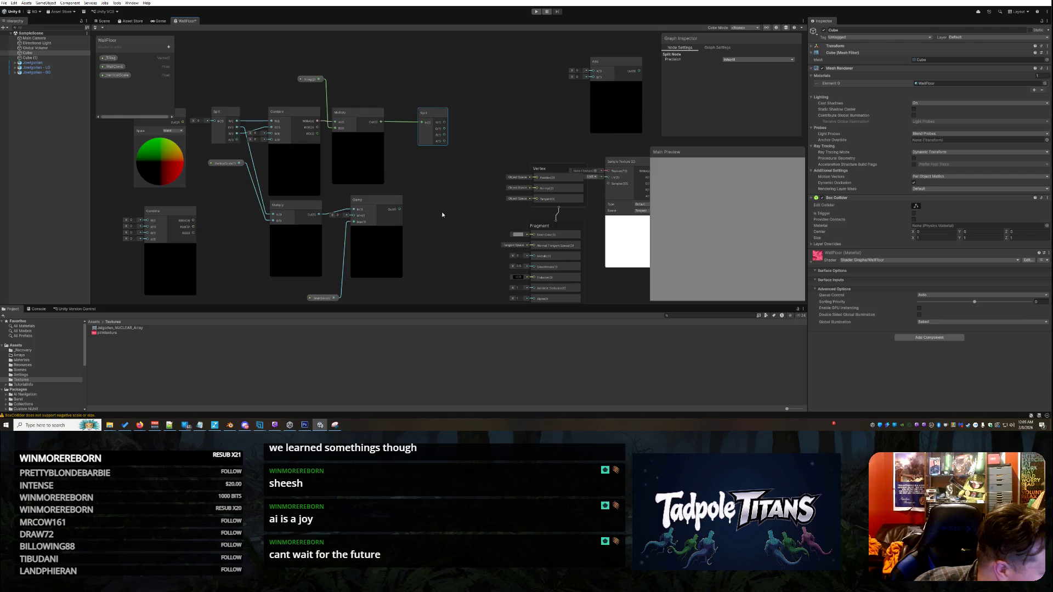
Step: Place a Combine node beside the Split node and wire a Split channel into its R input
{"action": "left_click_drag", "start_coordinate": [436, 113], "coordinate": [419, 114]}
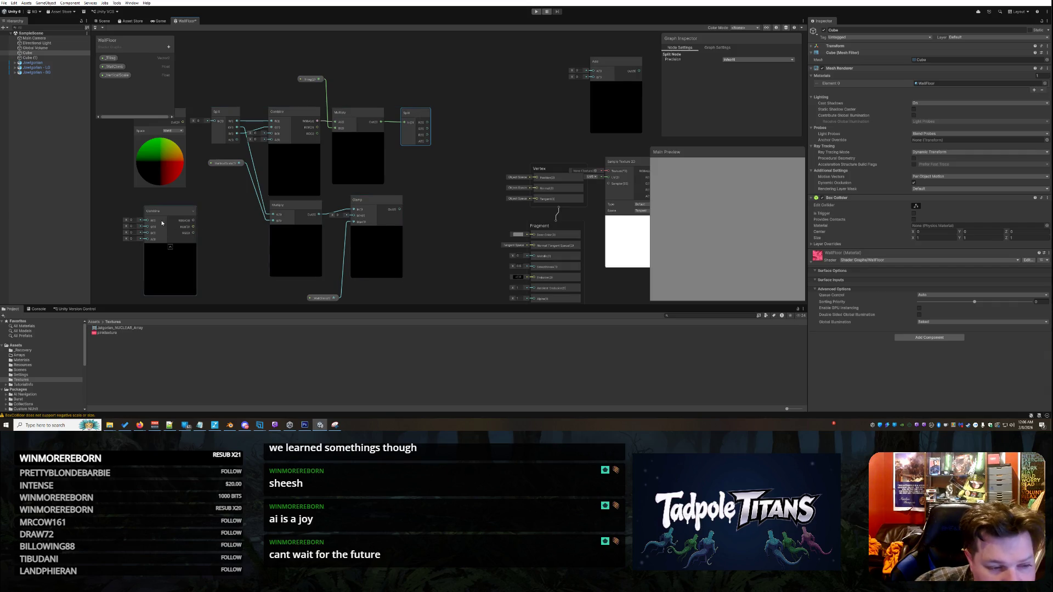
{"action": "mouse_move", "coordinate": [163, 216]}
{"action": "left_mouse_down"}
{"action": "mouse_move", "coordinate": [444, 125]}
{"action": "mouse_move", "coordinate": [476, 96]}
{"action": "left_mouse_up"}
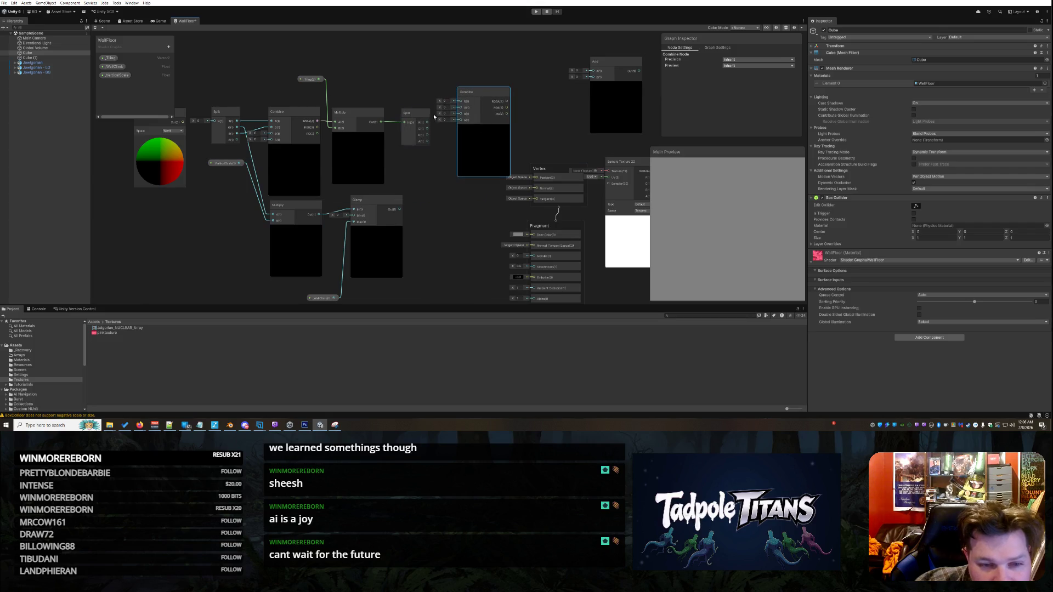
{"action": "left_click_drag", "start_coordinate": [449, 108], "coordinate": [460, 102]}
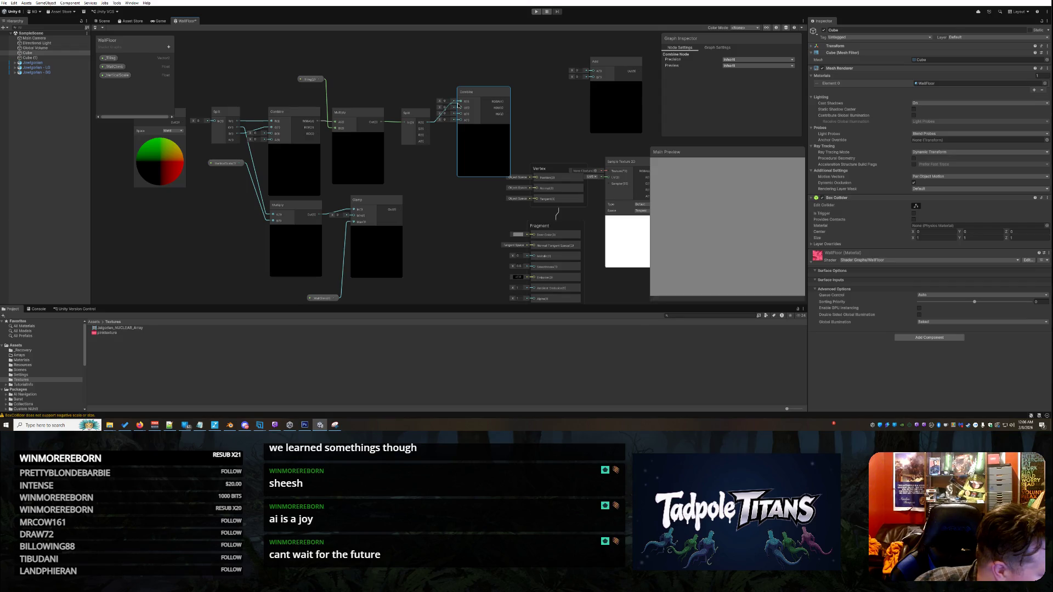
{"action": "scroll", "coordinate": [432, 250], "scroll_direction": "up", "scroll_amount": 1}
{"action": "key", "text": "alt+Tab"}
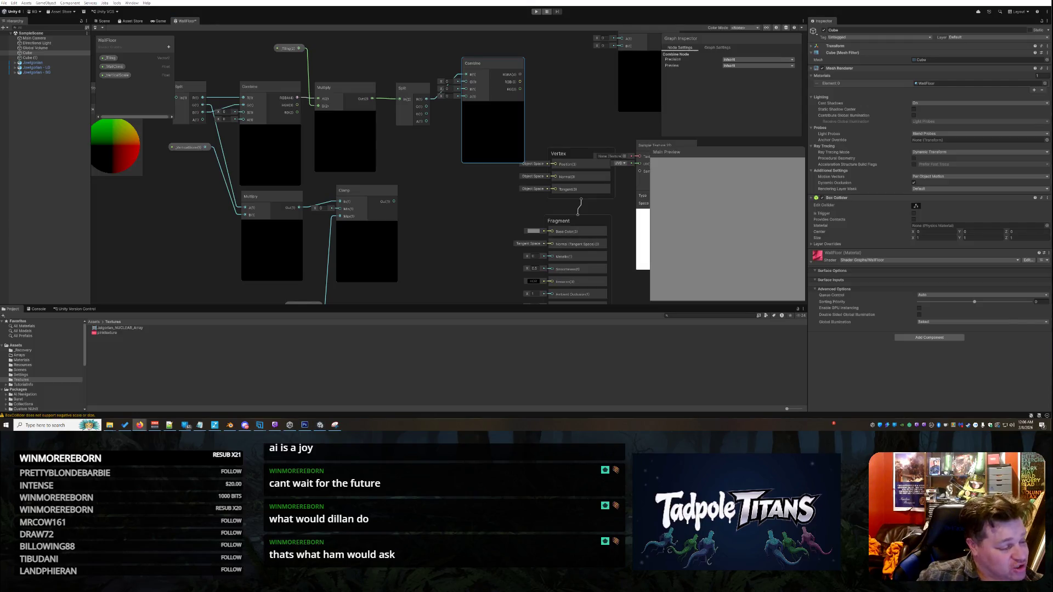
Step: Move the _WallClimb node up beside Clamp and wire the clamped value toward Combine's G input
{"action": "key", "text": "alt+Tab"}
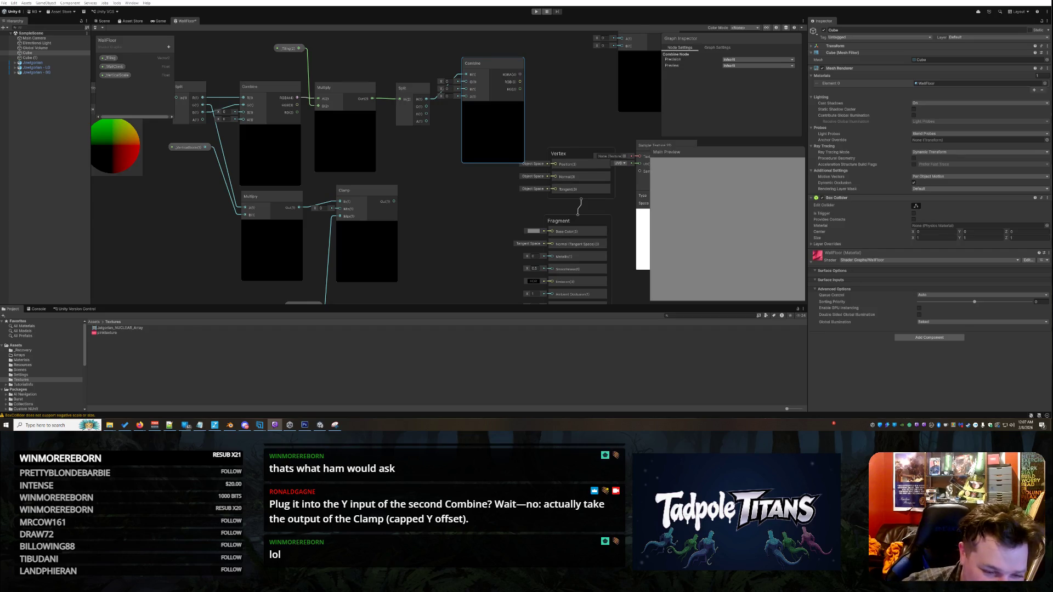
{"action": "mouse_move", "coordinate": [305, 303]}
{"action": "left_mouse_down"}
{"action": "mouse_move", "coordinate": [271, 275]}
{"action": "mouse_move", "coordinate": [313, 231]}
{"action": "mouse_move", "coordinate": [319, 270]}
{"action": "mouse_move", "coordinate": [331, 165]}
{"action": "mouse_move", "coordinate": [352, 183]}
{"action": "mouse_move", "coordinate": [340, 195]}
{"action": "mouse_move", "coordinate": [355, 198]}
{"action": "left_mouse_up"}
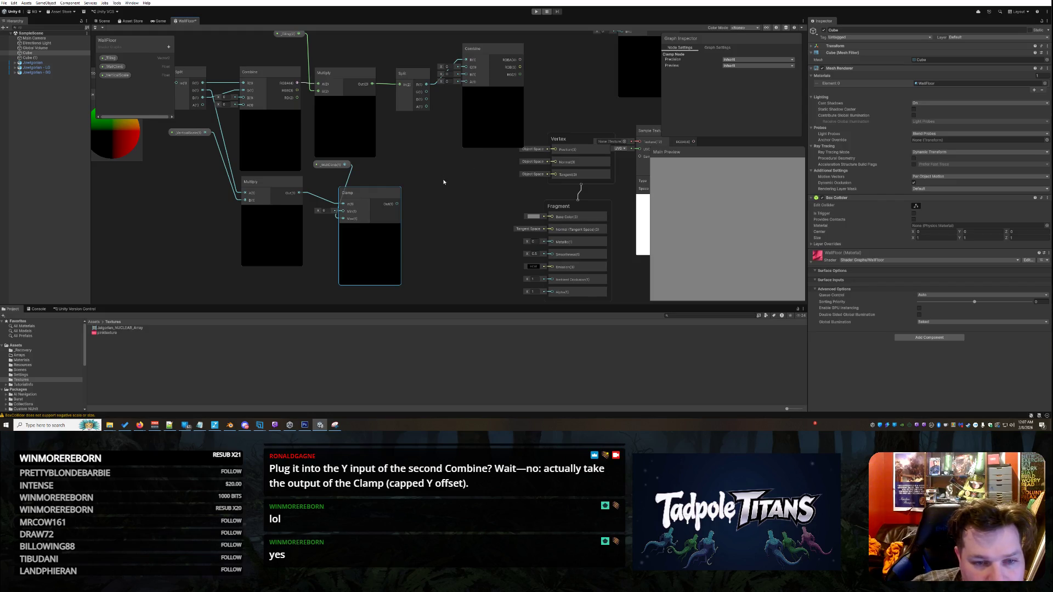
{"action": "left_click_drag", "start_coordinate": [397, 203], "coordinate": [467, 67]}
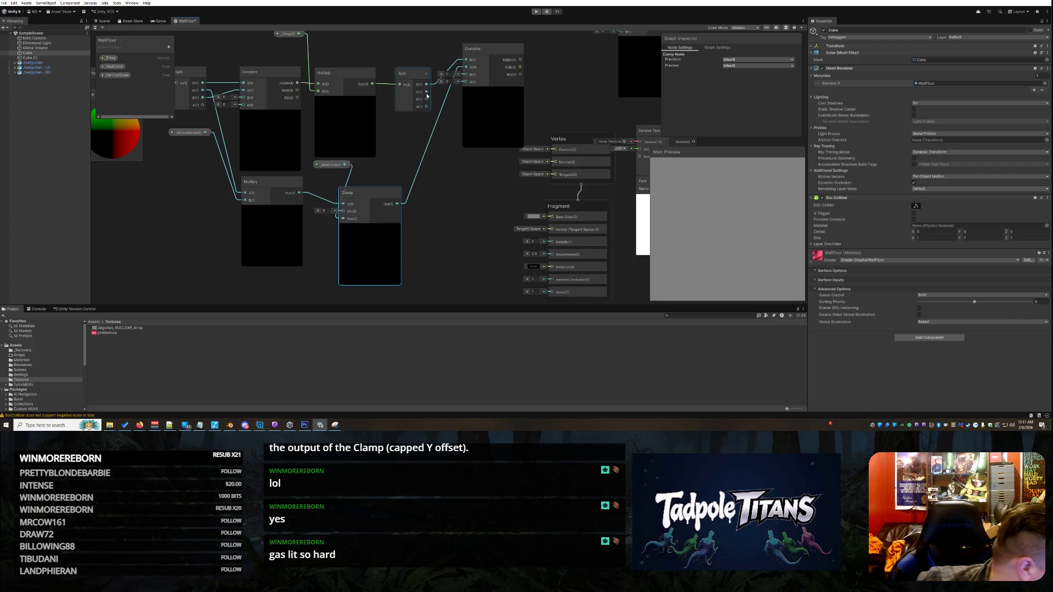
Step: Connect Clamp's Out to the Combine node's G input, replacing the Split G link
{"action": "mouse_move", "coordinate": [427, 95]}
{"action": "left_mouse_down"}
{"action": "mouse_move", "coordinate": [450, 95]}
{"action": "mouse_move", "coordinate": [467, 68]}
{"action": "left_mouse_up"}
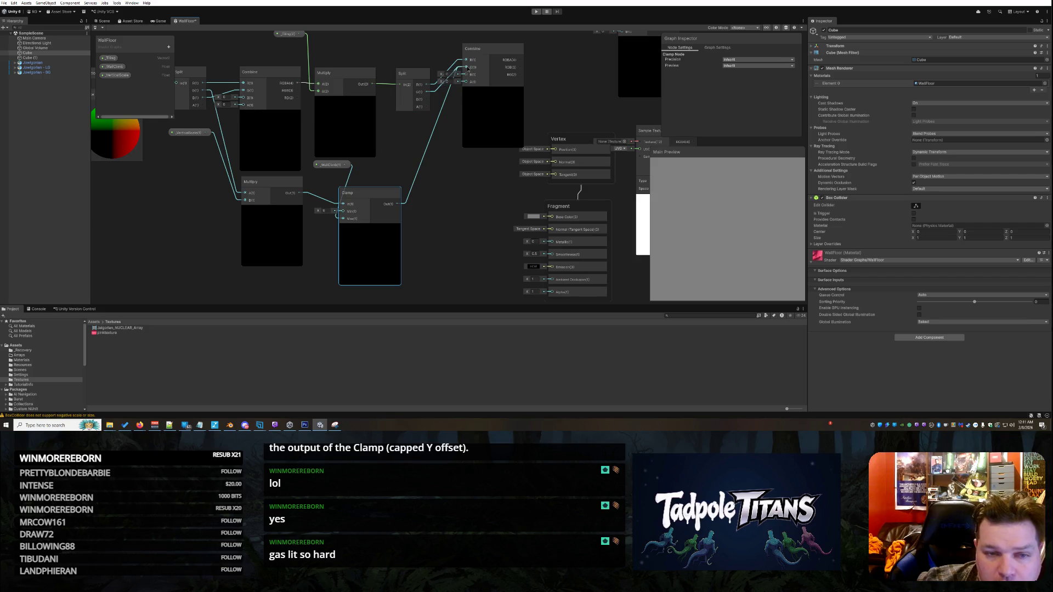
{"action": "left_click_drag", "start_coordinate": [397, 204], "coordinate": [466, 66]}
{"action": "left_click", "coordinate": [469, 237]}
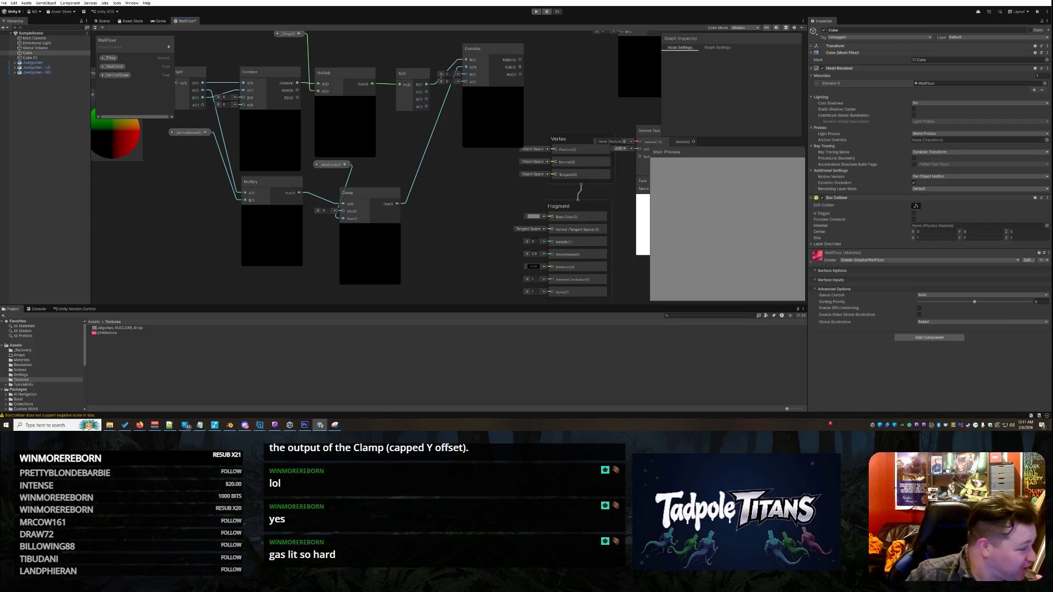
{"action": "key", "text": "alt+Tab"}
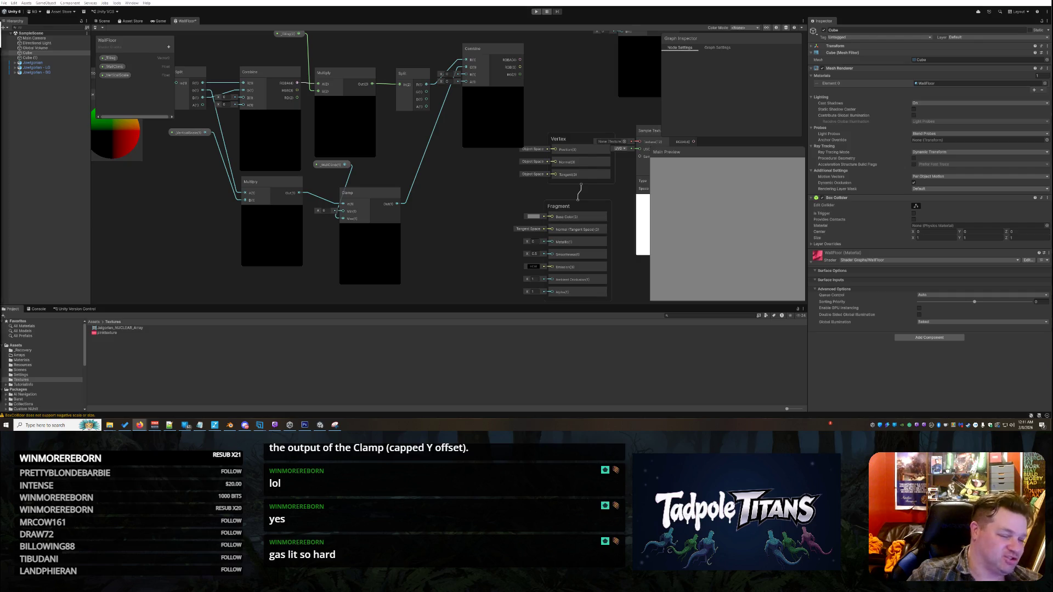
Step: Bring the Grok chat window forward, position it over the editor and widen it
{"action": "key", "text": "alt+Tab"}
{"action": "mouse_move", "coordinate": [247, 12]}
{"action": "left_mouse_down"}
{"action": "mouse_move", "coordinate": [196, 15]}
{"action": "mouse_move", "coordinate": [204, 19]}
{"action": "left_mouse_up"}
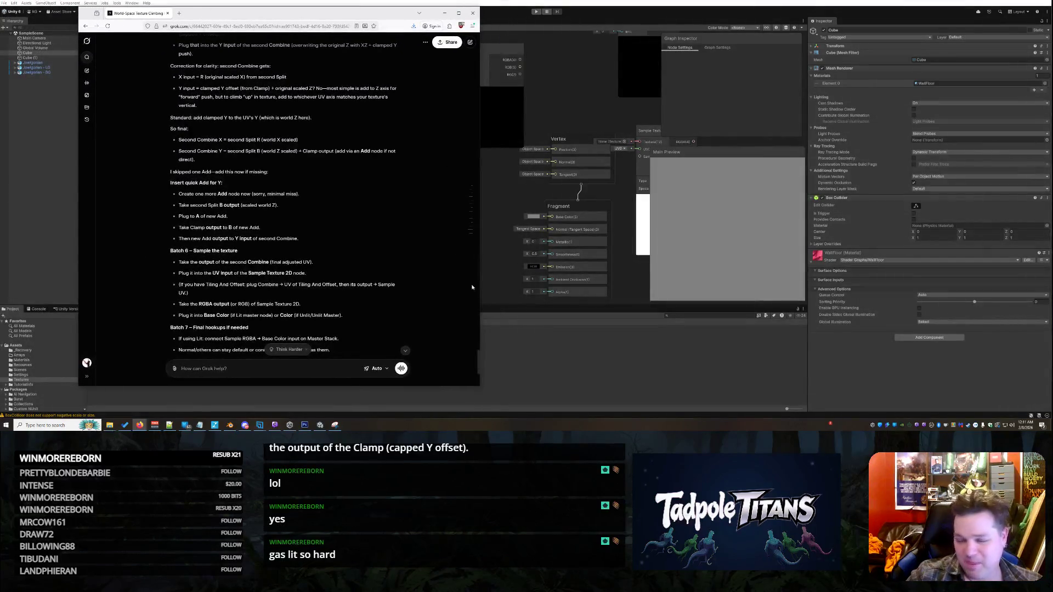
{"action": "left_click_drag", "start_coordinate": [481, 393], "coordinate": [713, 390]}
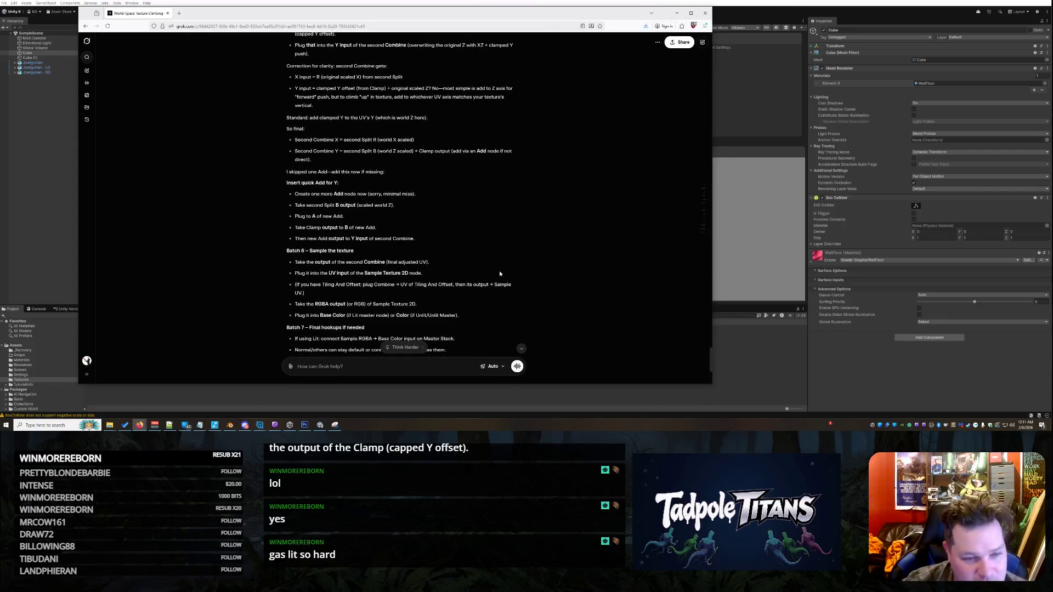
Step: Read Grok's steps on the extra Add node for Y and Batch 6 texture sampling
{"action": "scroll", "coordinate": [387, 157], "scroll_direction": "up", "scroll_amount": 3}
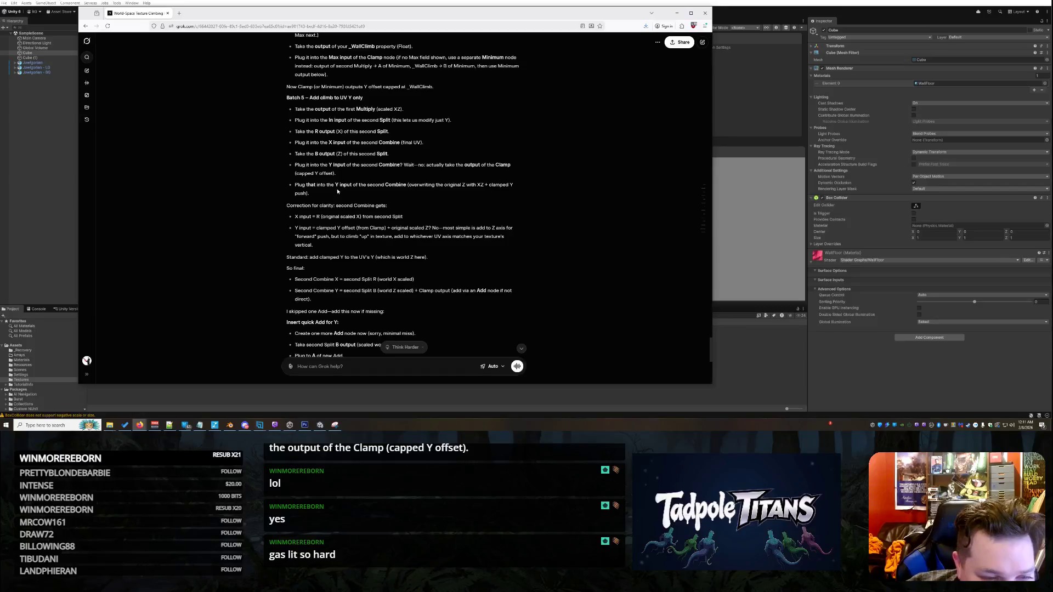
{"action": "scroll", "coordinate": [403, 196], "scroll_direction": "up", "scroll_amount": 1}
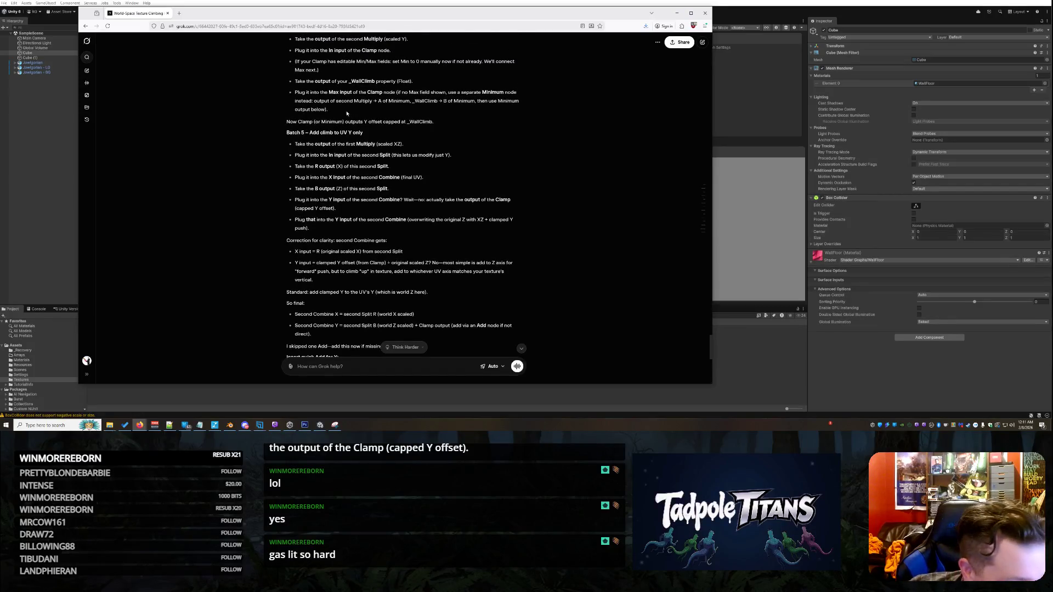
{"action": "scroll", "coordinate": [347, 114], "scroll_direction": "down", "scroll_amount": 1}
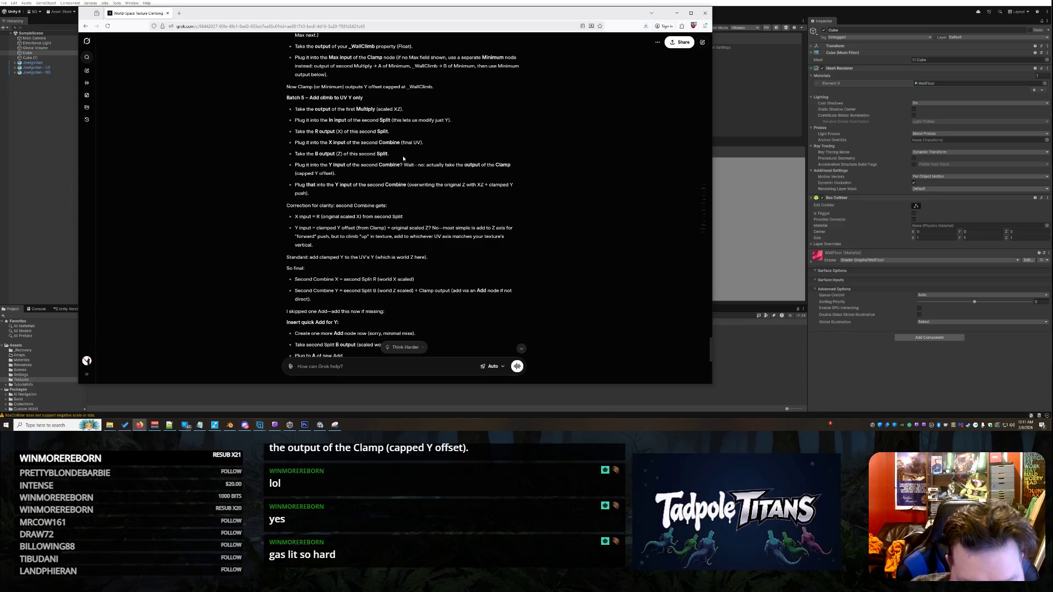
{"action": "scroll", "coordinate": [340, 201], "scroll_direction": "down", "scroll_amount": 2}
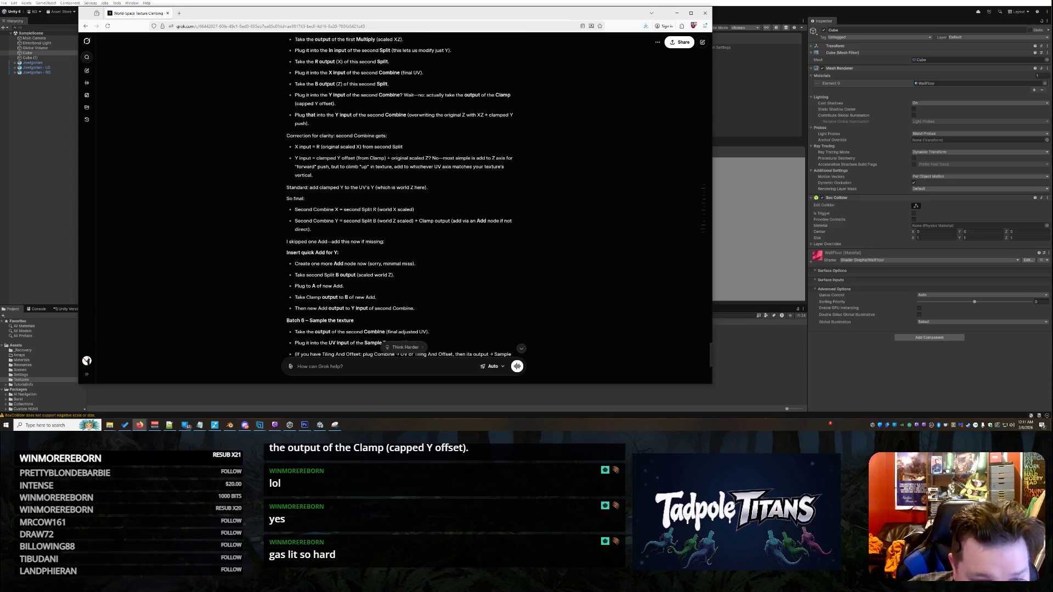
{"action": "left_click_drag", "start_coordinate": [294, 135], "coordinate": [400, 147]}
{"action": "left_click", "coordinate": [296, 123]}
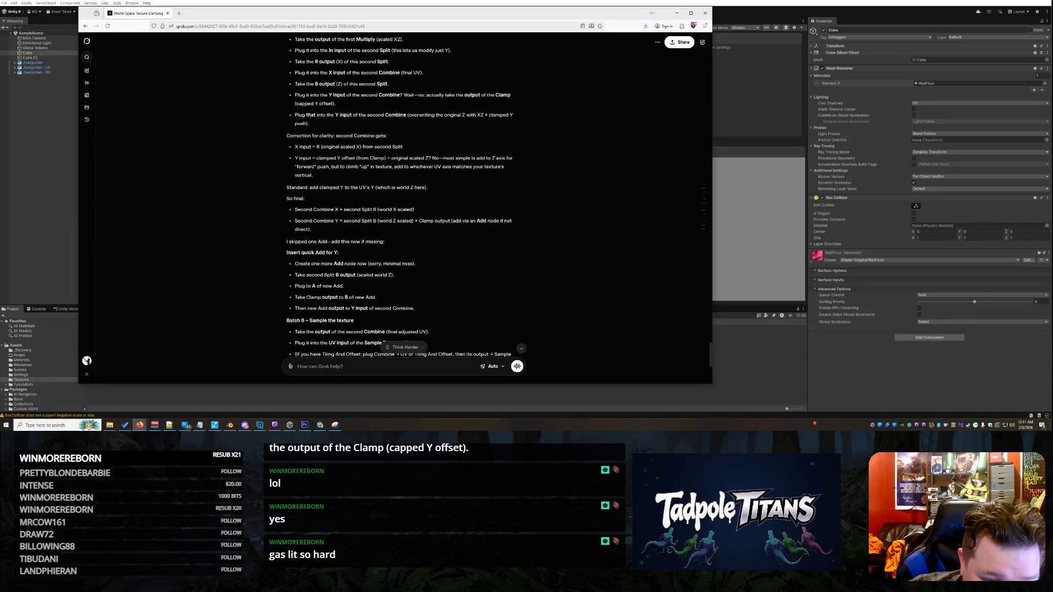
{"action": "mouse_move", "coordinate": [432, 159]}
{"action": "left_mouse_down"}
{"action": "mouse_move", "coordinate": [495, 159]}
{"action": "mouse_move", "coordinate": [502, 172]}
{"action": "left_mouse_up"}
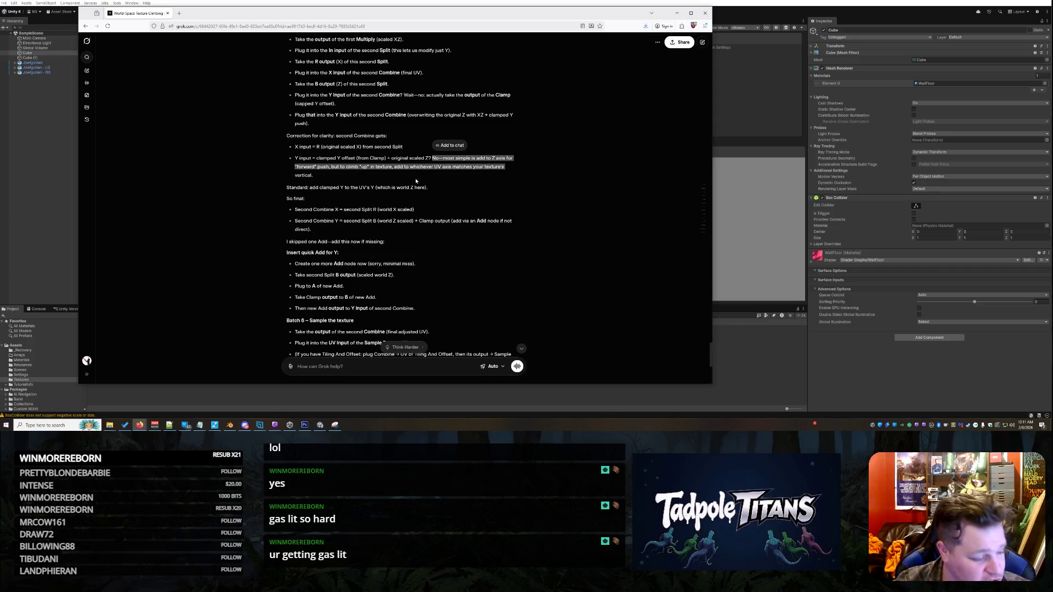
{"action": "left_click", "coordinate": [420, 170]}
{"action": "scroll", "coordinate": [416, 170], "scroll_direction": "down", "scroll_amount": 2}
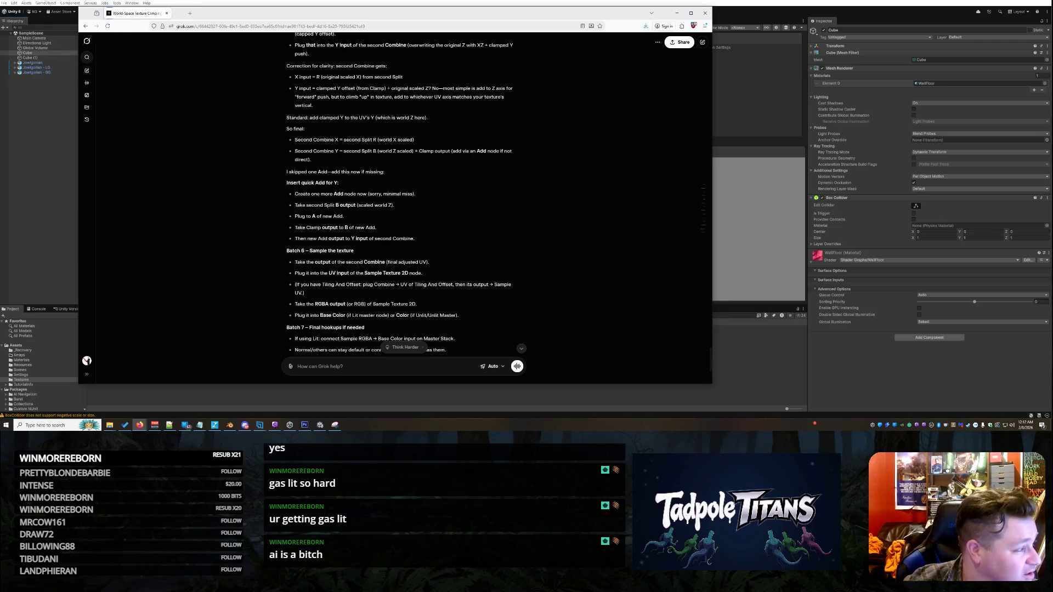
{"action": "key", "text": "alt+Tab"}
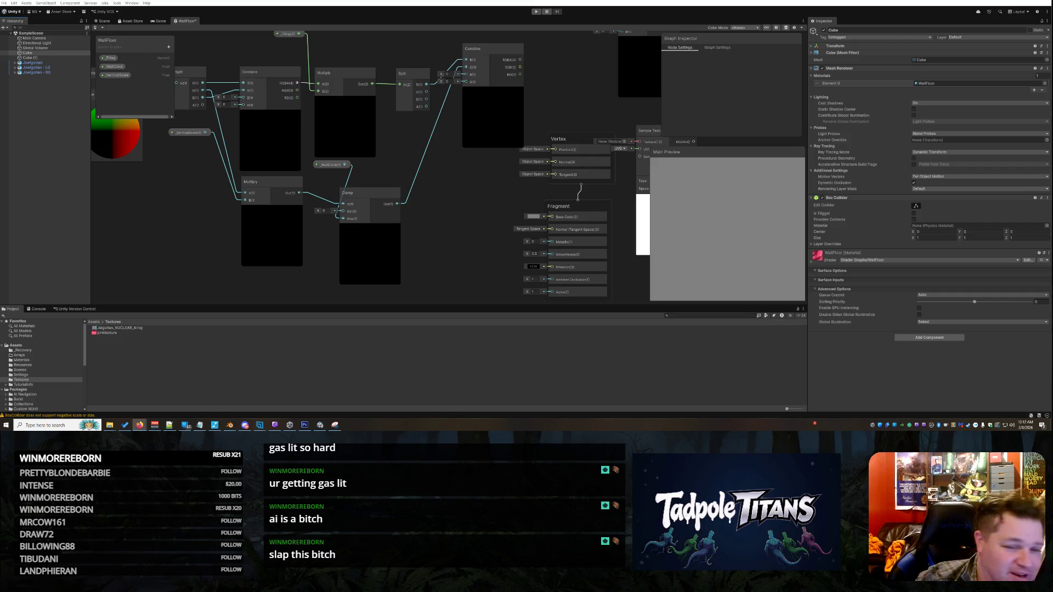
Step: Create a Math > Basic > Add node and place it to the right of Clamp
{"action": "right_click", "coordinate": [462, 208]}
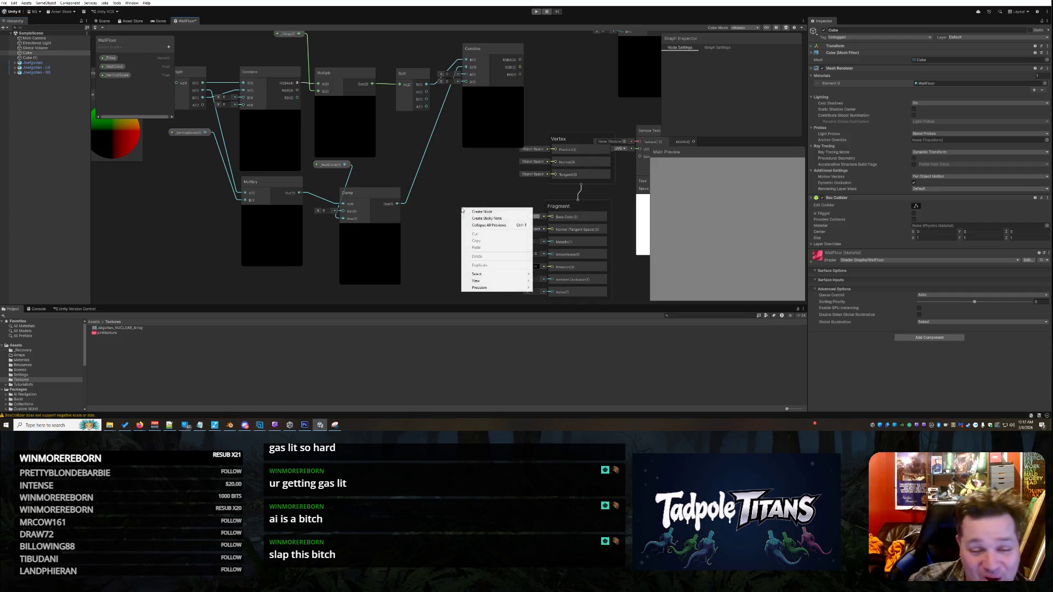
{"action": "left_click", "coordinate": [484, 212]}
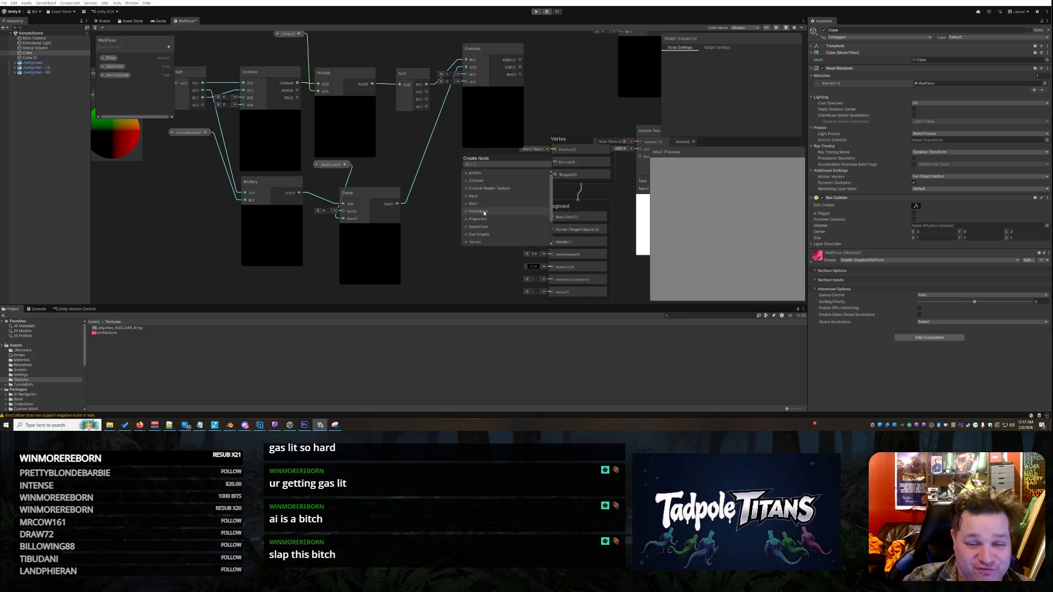
{"action": "type", "text": "Add"}
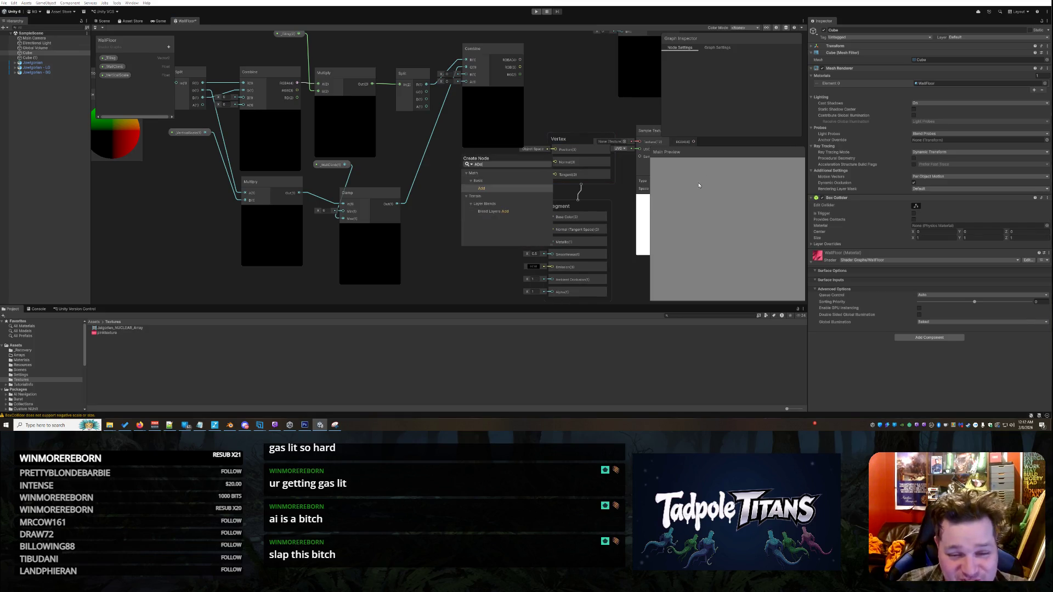
{"action": "left_click", "coordinate": [490, 188]}
{"action": "left_click_drag", "start_coordinate": [476, 221], "coordinate": [448, 169]}
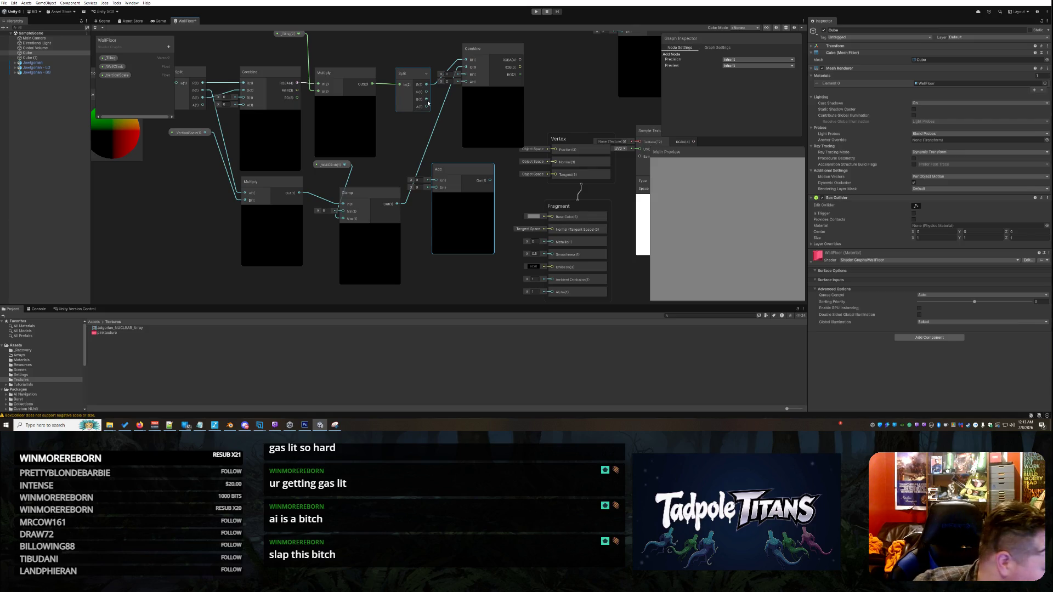
Step: Wire Split B into Add A, Clamp Out into Add B, and Split G into Combine B
{"action": "mouse_move", "coordinate": [427, 99]}
{"action": "left_mouse_down"}
{"action": "mouse_move", "coordinate": [434, 188]}
{"action": "mouse_move", "coordinate": [437, 181]}
{"action": "left_mouse_up"}
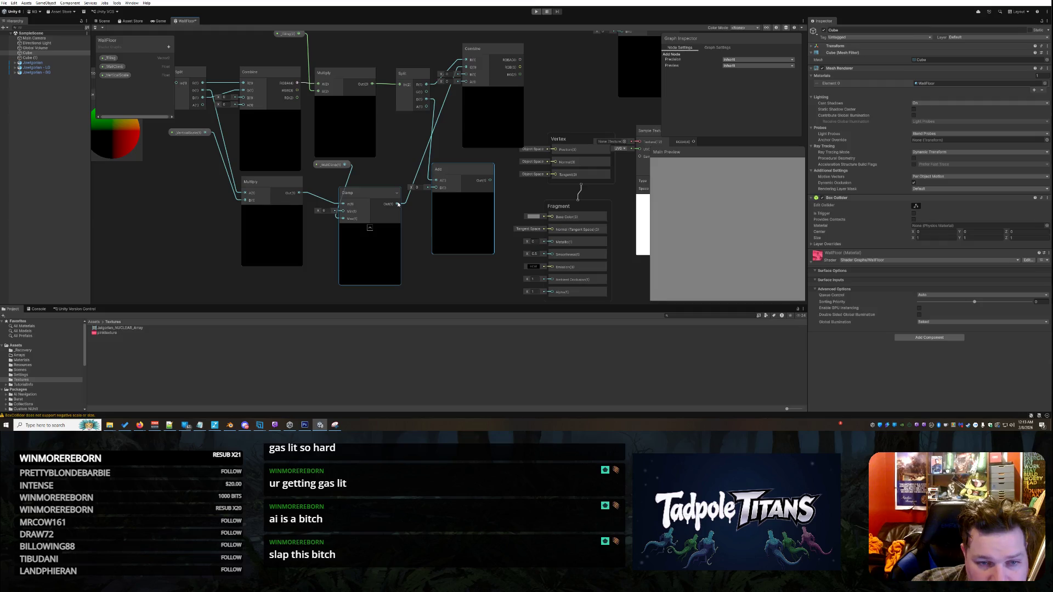
{"action": "mouse_move", "coordinate": [399, 204]}
{"action": "left_mouse_down"}
{"action": "mouse_move", "coordinate": [442, 216]}
{"action": "mouse_move", "coordinate": [437, 188]}
{"action": "left_mouse_up"}
{"action": "left_click_drag", "start_coordinate": [429, 94], "coordinate": [465, 74]}
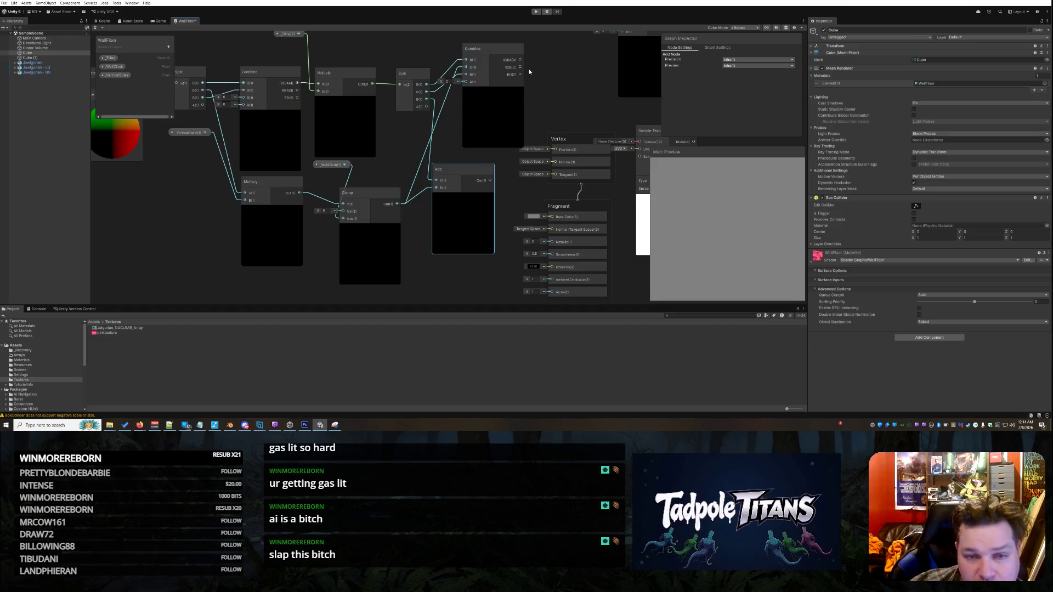
{"action": "scroll", "coordinate": [387, 139], "scroll_direction": "down", "scroll_amount": 3}
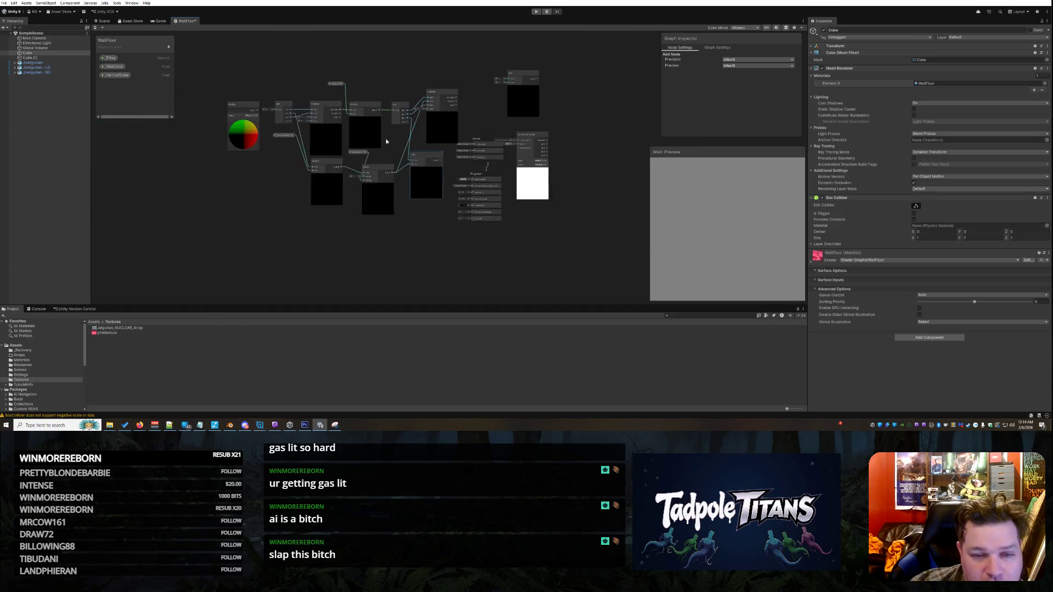
Step: Delete the stray node at the top right of the graph
{"action": "scroll", "coordinate": [433, 123], "scroll_direction": "down", "scroll_amount": 2}
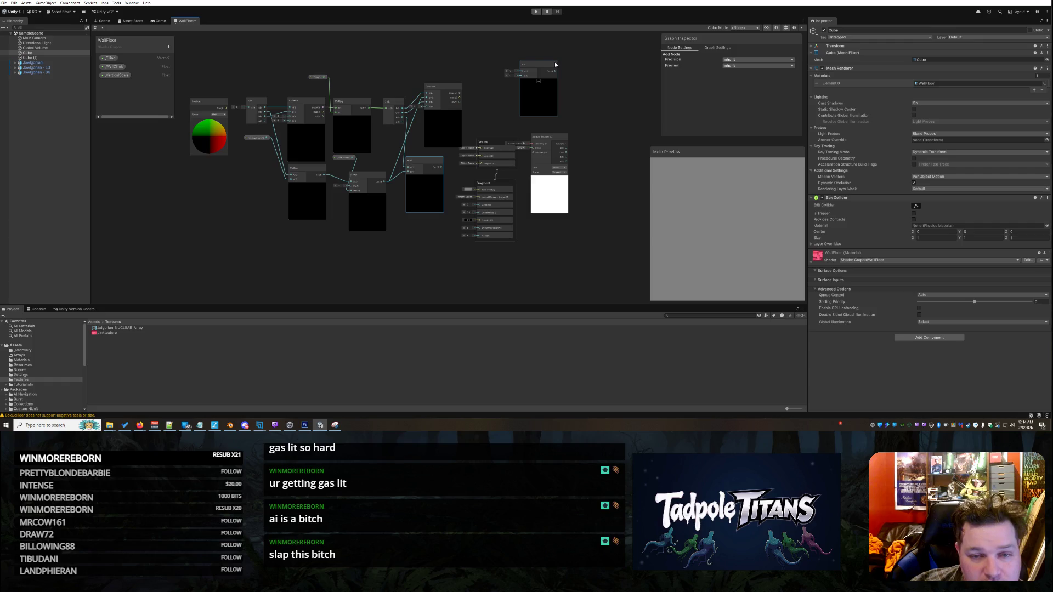
{"action": "right_click", "coordinate": [542, 66]}
{"action": "left_click", "coordinate": [549, 106]}
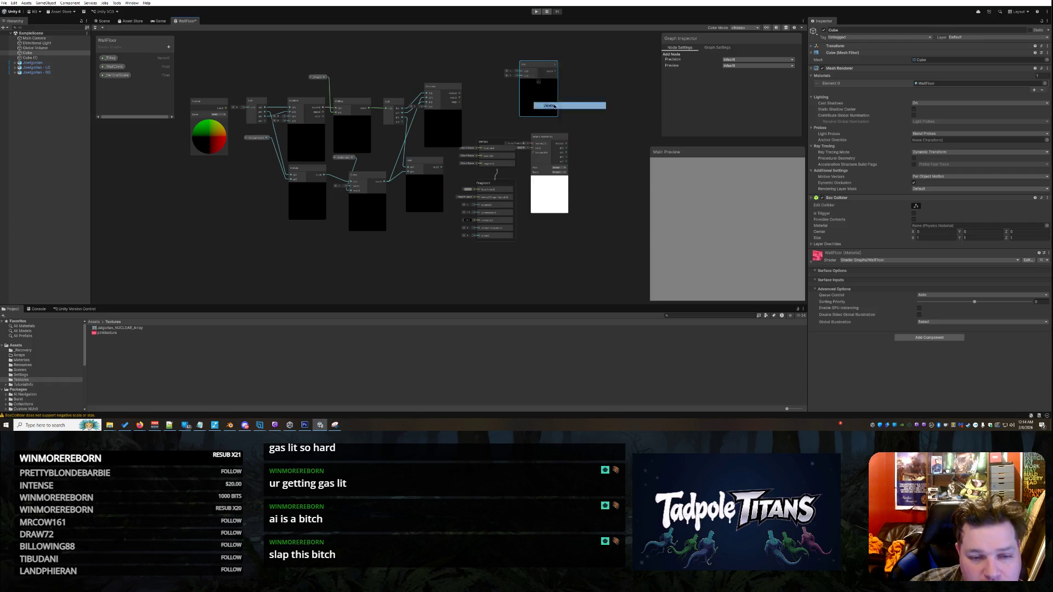
Step: Move the Sample Texture 2D node next to the upper Combine node
{"action": "scroll", "coordinate": [487, 103], "scroll_direction": "up", "scroll_amount": 1}
{"action": "scroll", "coordinate": [487, 103], "scroll_direction": "up", "scroll_amount": 1}
{"action": "scroll", "coordinate": [488, 103], "scroll_direction": "down", "scroll_amount": 1}
{"action": "scroll", "coordinate": [487, 103], "scroll_direction": "down", "scroll_amount": 1}
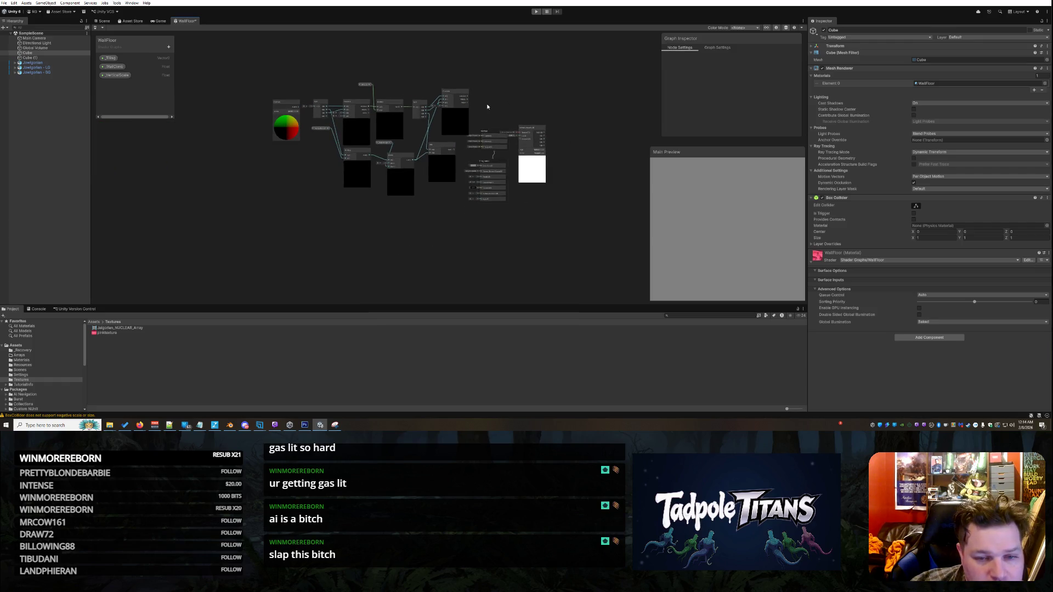
{"action": "scroll", "coordinate": [488, 104], "scroll_direction": "up", "scroll_amount": 2}
{"action": "scroll", "coordinate": [487, 107], "scroll_direction": "up", "scroll_amount": 1}
{"action": "mouse_move", "coordinate": [552, 173]}
{"action": "left_mouse_down"}
{"action": "mouse_move", "coordinate": [501, 91]}
{"action": "mouse_move", "coordinate": [481, 81]}
{"action": "left_mouse_up"}
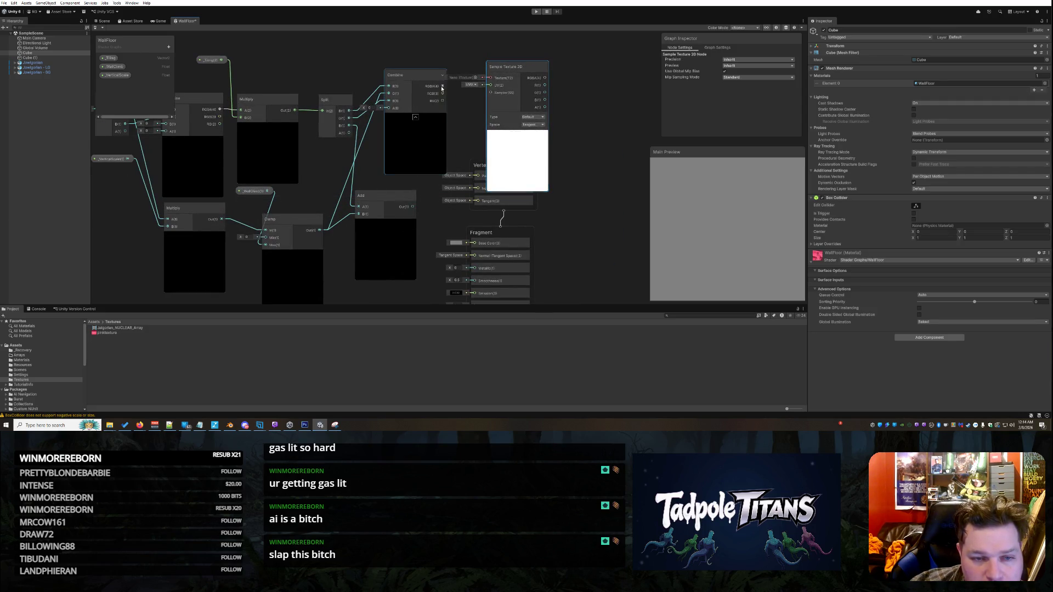
Step: Assign pinktexture to the Sample Texture 2D node's Texture slot
{"action": "left_click", "coordinate": [475, 79]}
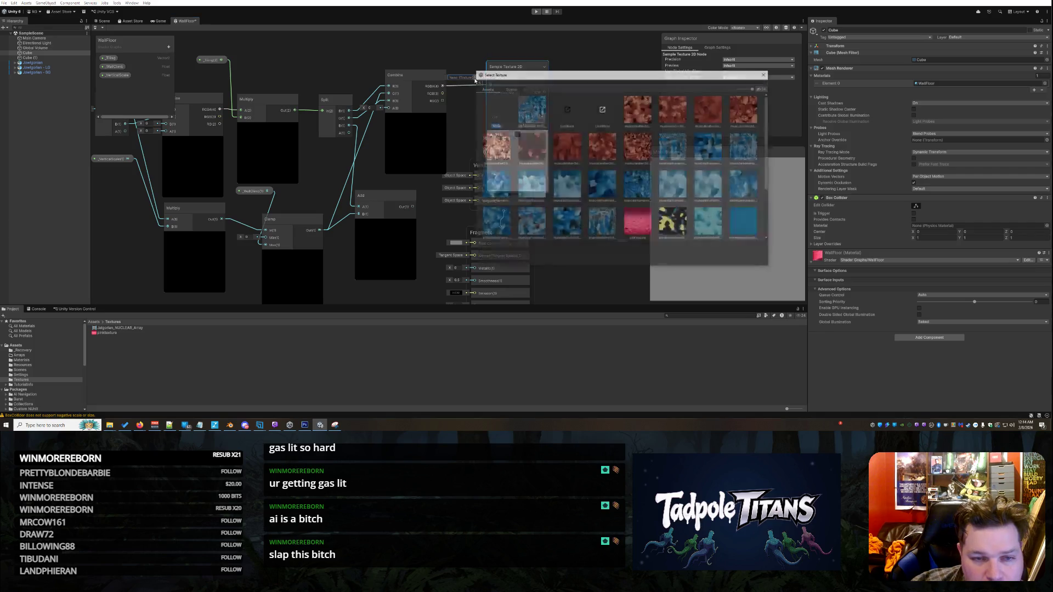
{"action": "double_click", "coordinate": [630, 227]}
{"action": "left_click", "coordinate": [578, 143]}
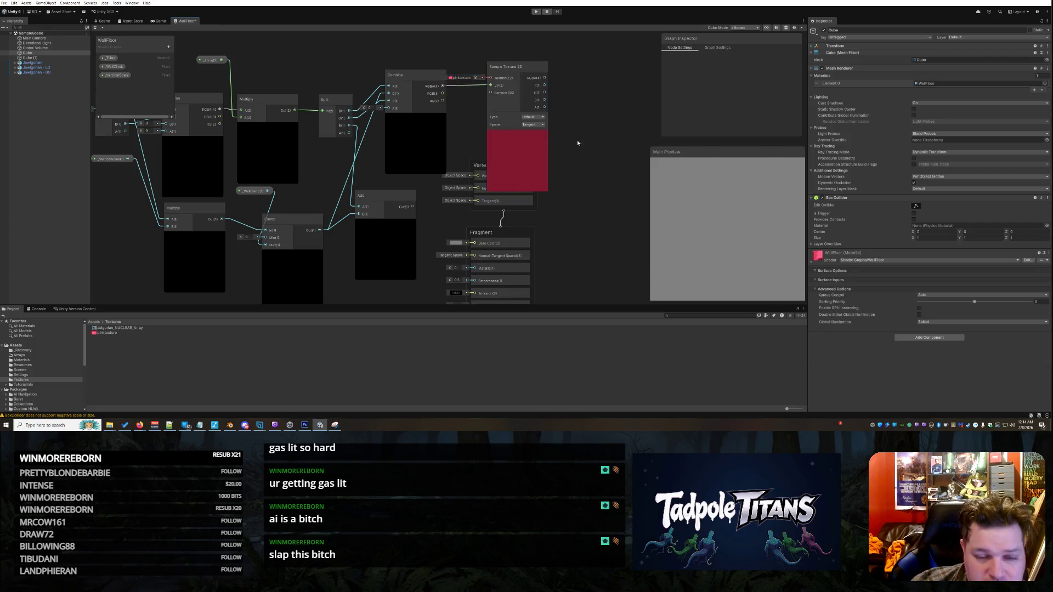
Step: Tidy the layout by nudging the Position node and repositioning Sample Texture 2D
{"action": "scroll", "coordinate": [535, 149], "scroll_direction": "down", "scroll_amount": 1}
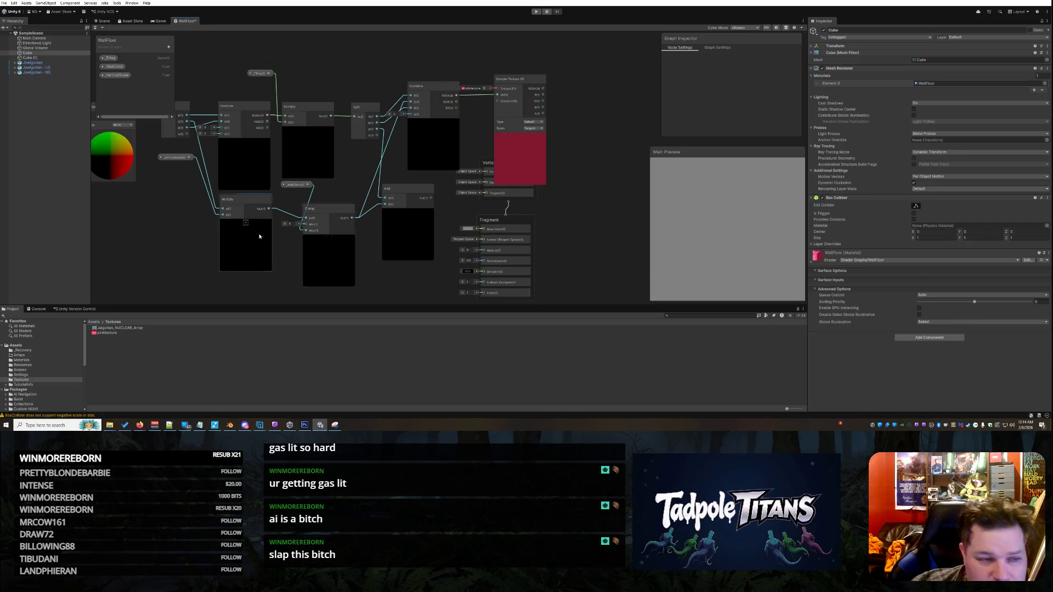
{"action": "scroll", "coordinate": [166, 207], "scroll_direction": "down", "scroll_amount": 2}
{"action": "mouse_move", "coordinate": [140, 135]}
{"action": "left_mouse_down"}
{"action": "mouse_move", "coordinate": [132, 153]}
{"action": "mouse_move", "coordinate": [162, 144]}
{"action": "left_mouse_up"}
{"action": "scroll", "coordinate": [151, 262], "scroll_direction": "up", "scroll_amount": 2}
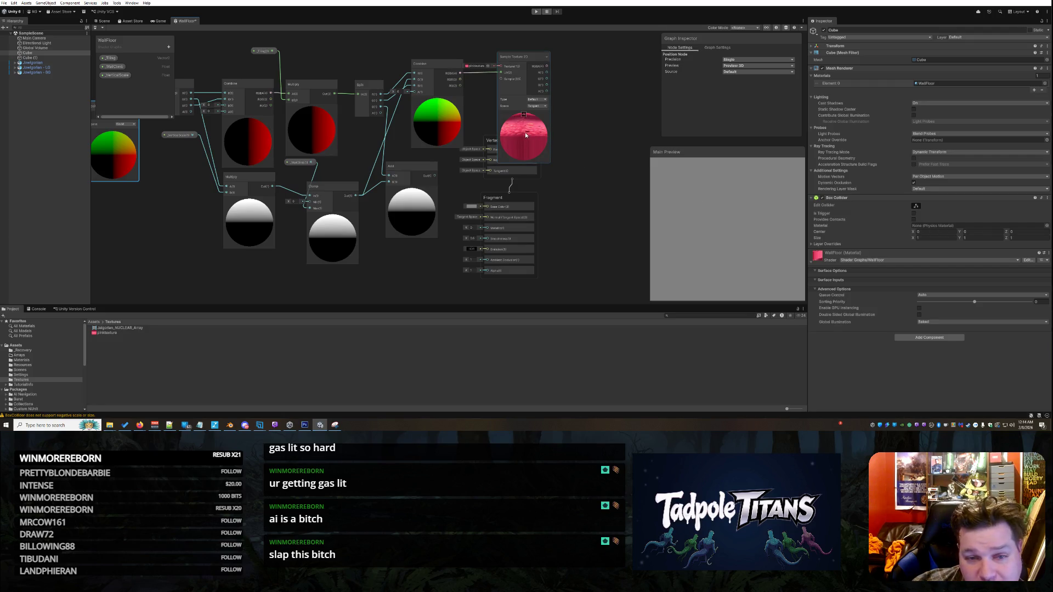
{"action": "mouse_move", "coordinate": [538, 65]}
{"action": "left_mouse_down"}
{"action": "mouse_move", "coordinate": [573, 73]}
{"action": "mouse_move", "coordinate": [564, 66]}
{"action": "mouse_move", "coordinate": [549, 126]}
{"action": "mouse_move", "coordinate": [486, 247]}
{"action": "left_mouse_up"}
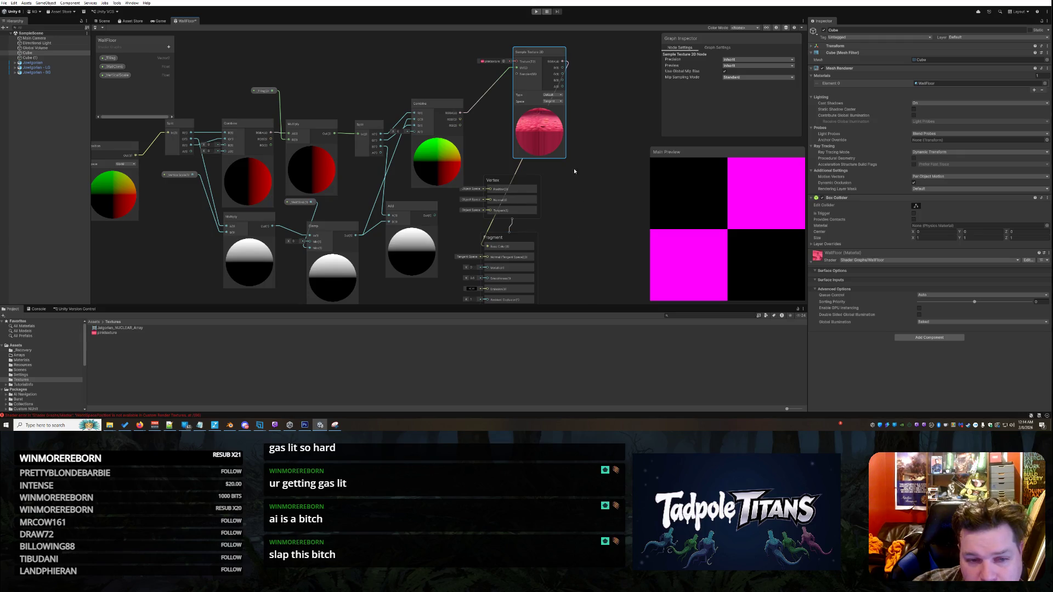
{"action": "scroll", "coordinate": [574, 172], "scroll_direction": "down", "scroll_amount": 1}
{"action": "scroll", "coordinate": [578, 249], "scroll_direction": "up", "scroll_amount": 1}
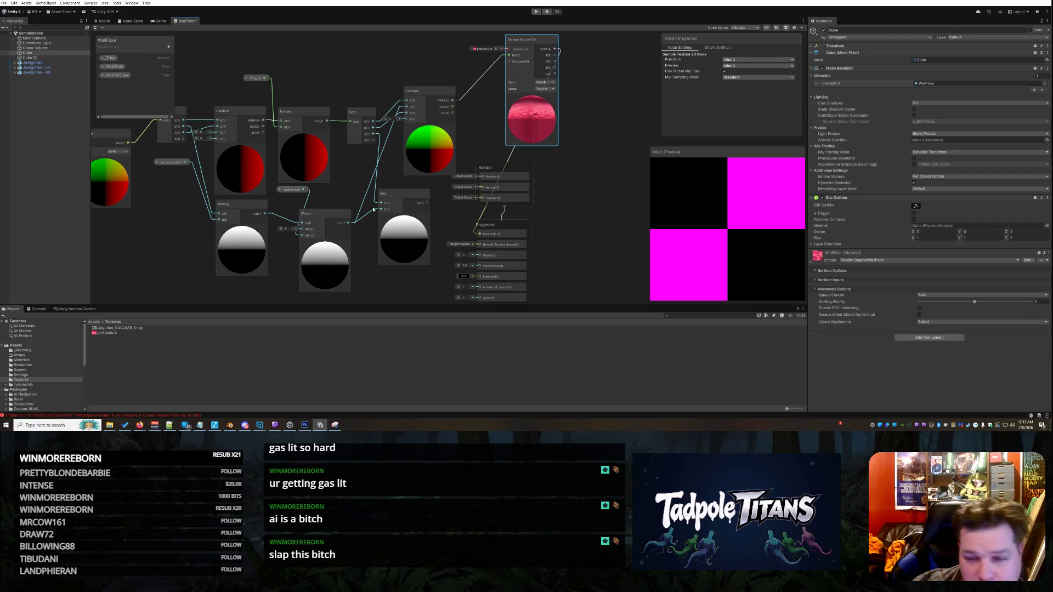
{"action": "right_click", "coordinate": [186, 24]}
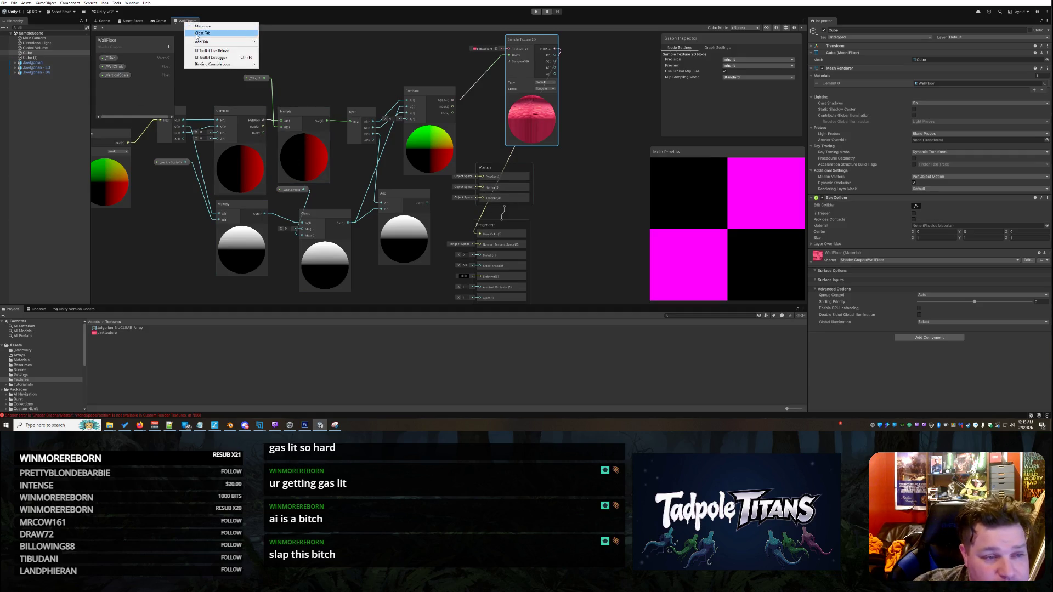
Step: Close the WallFloor graph tab, then turn the view and select the wall cube
{"action": "left_click", "coordinate": [197, 32]}
{"action": "left_click", "coordinate": [516, 227]}
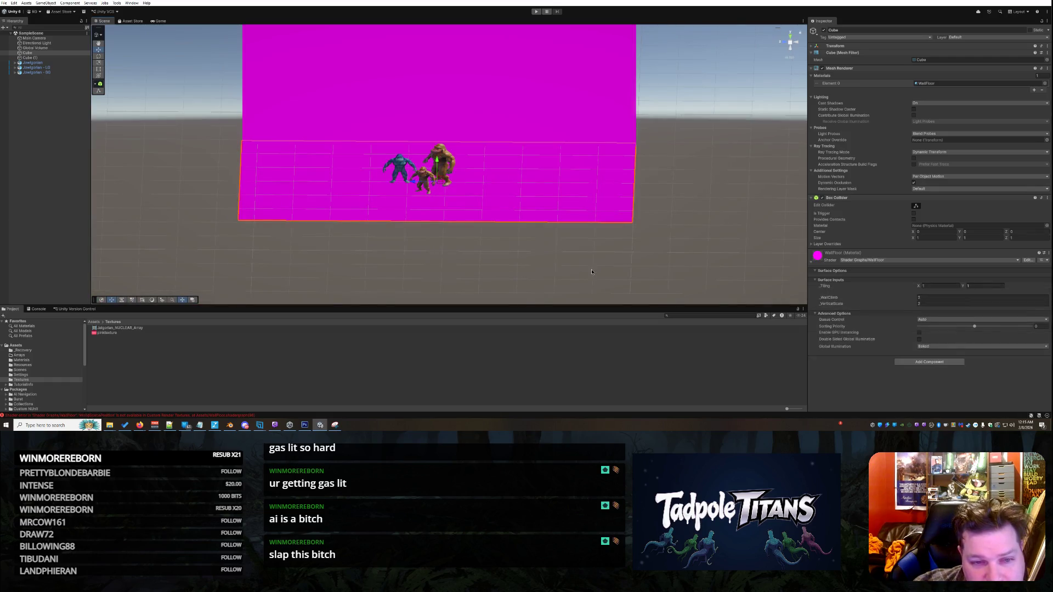
{"action": "left_click", "coordinate": [591, 272]}
{"action": "mouse_move", "coordinate": [709, 209]}
{"action": "left_mouse_down"}
{"action": "mouse_move", "coordinate": [693, 206]}
{"action": "mouse_move", "coordinate": [697, 182]}
{"action": "mouse_move", "coordinate": [511, 196]}
{"action": "mouse_move", "coordinate": [679, 184]}
{"action": "mouse_move", "coordinate": [588, 152]}
{"action": "left_mouse_up"}
{"action": "left_click", "coordinate": [663, 158]}
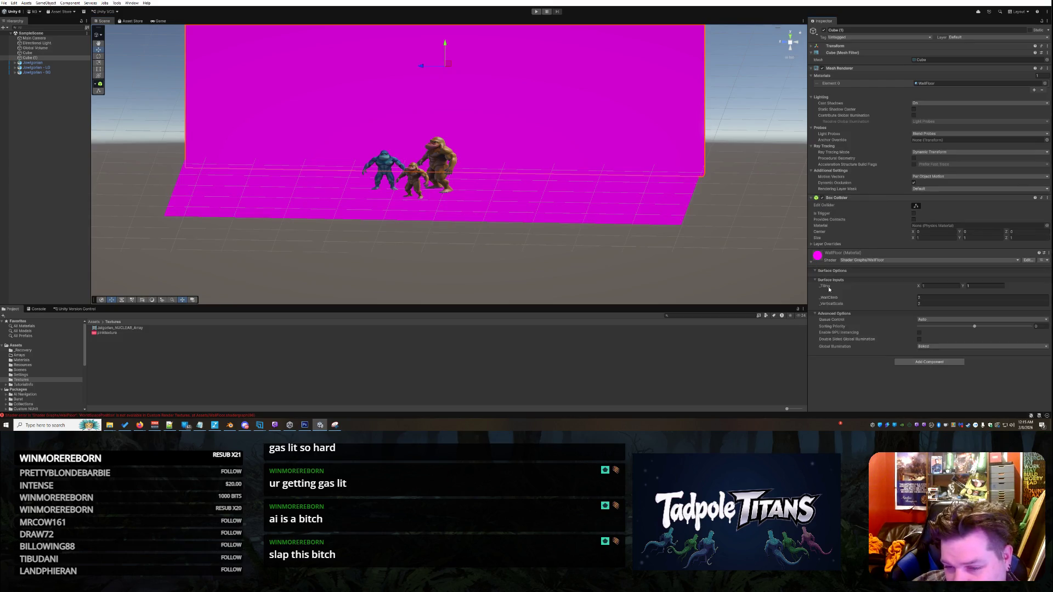
Step: Go through the Surface Inputs fields, setting _VerticalScale to 1
{"action": "left_click", "coordinate": [929, 286]}
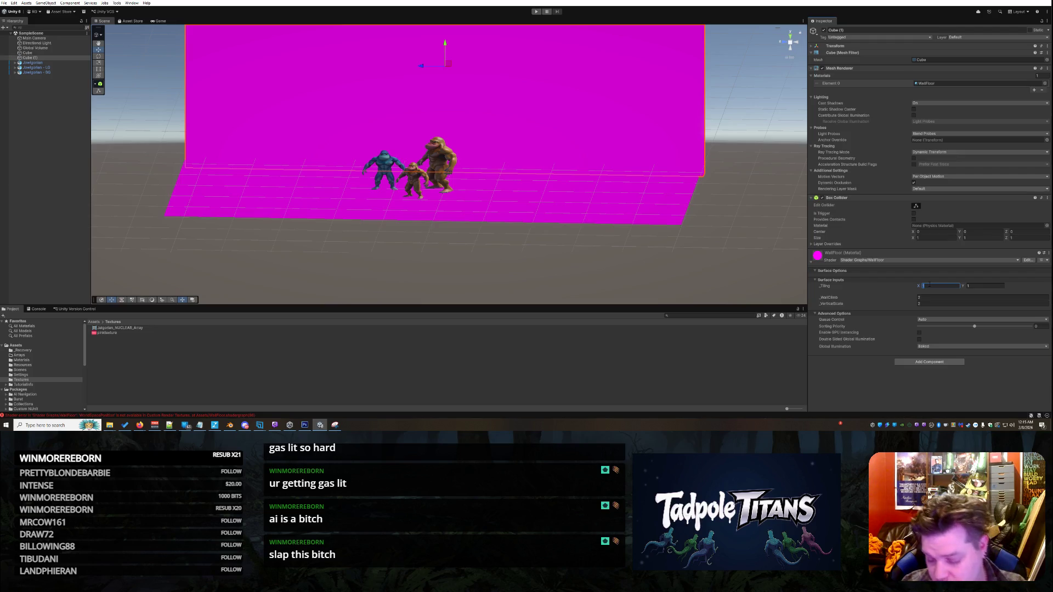
{"action": "left_click", "coordinate": [960, 281]}
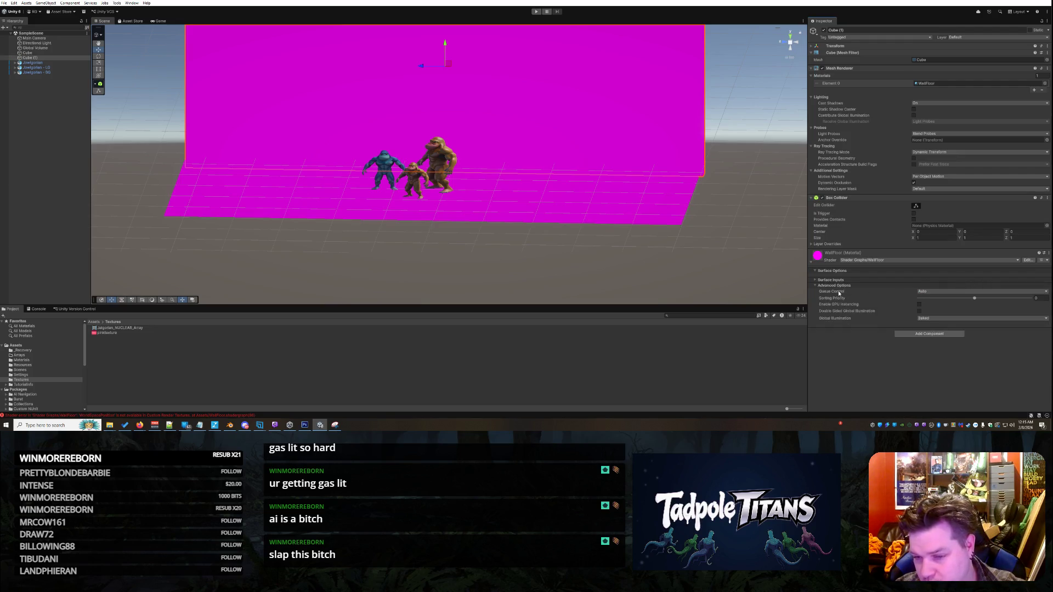
{"action": "left_click", "coordinate": [822, 281]}
{"action": "left_click", "coordinate": [978, 285]}
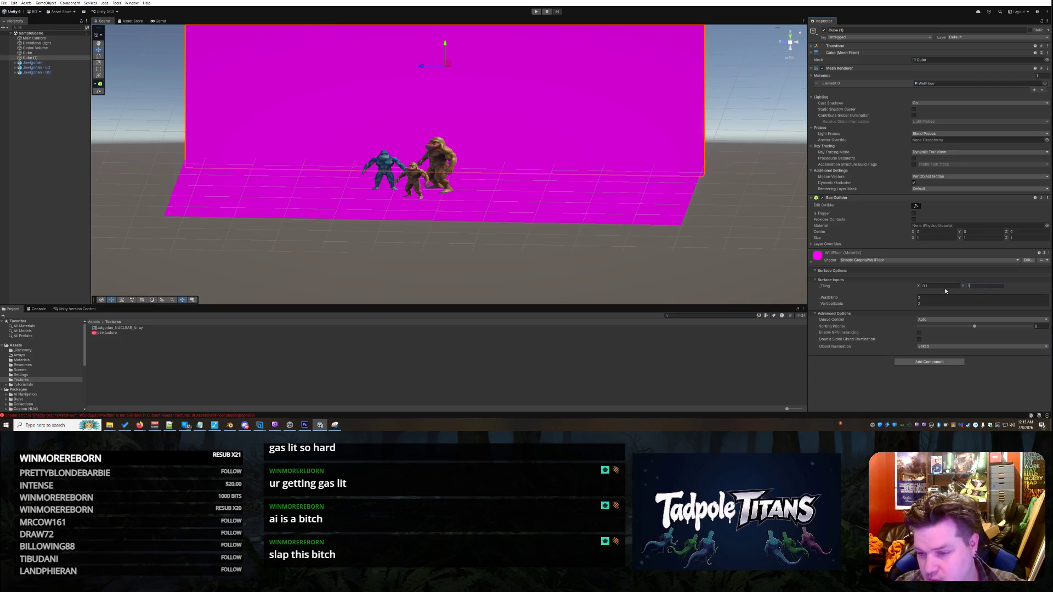
{"action": "left_click", "coordinate": [936, 297]}
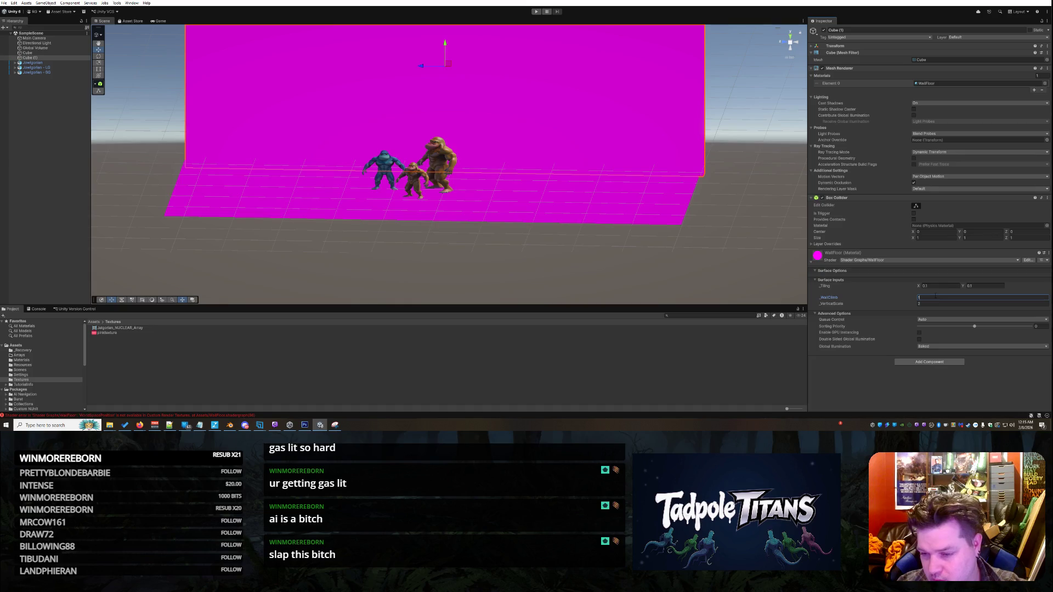
{"action": "left_click", "coordinate": [928, 303]}
{"action": "type", "text": "1"}
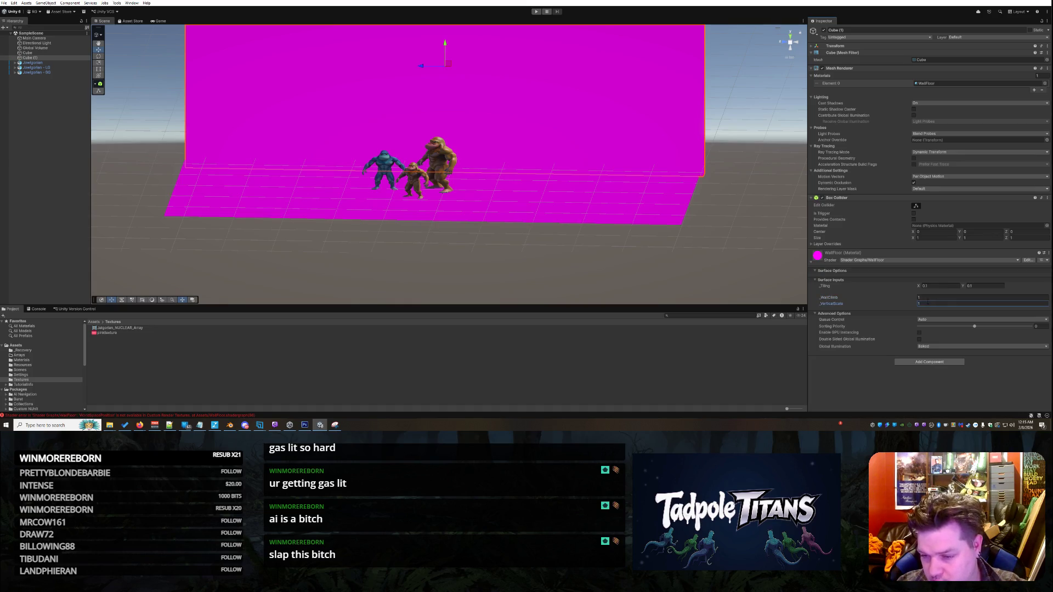
{"action": "left_click", "coordinate": [949, 297]}
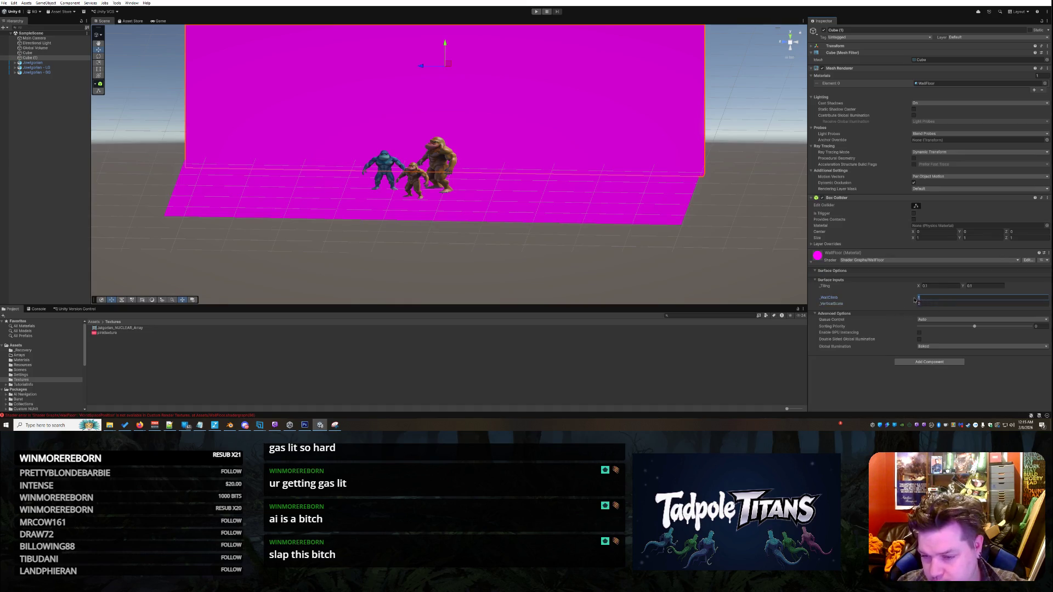
Step: Set Tiling X and Tiling Y to 1, then deselect the cube
{"action": "left_click", "coordinate": [932, 286]}
{"action": "type", "text": "1"}
{"action": "left_click", "coordinate": [973, 286]}
{"action": "type", "text": "1"}
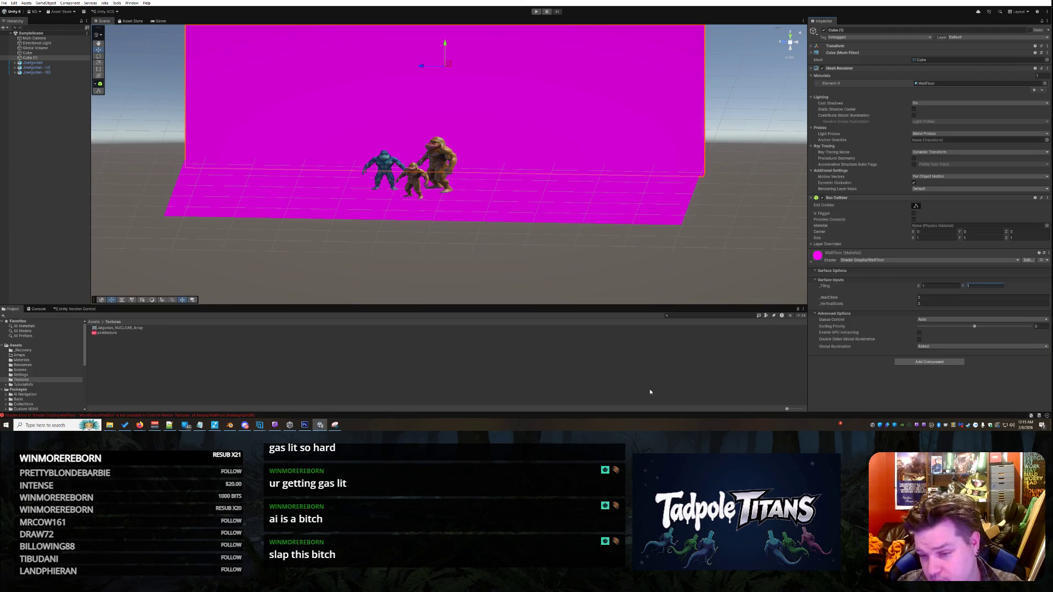
{"action": "left_click", "coordinate": [650, 278]}
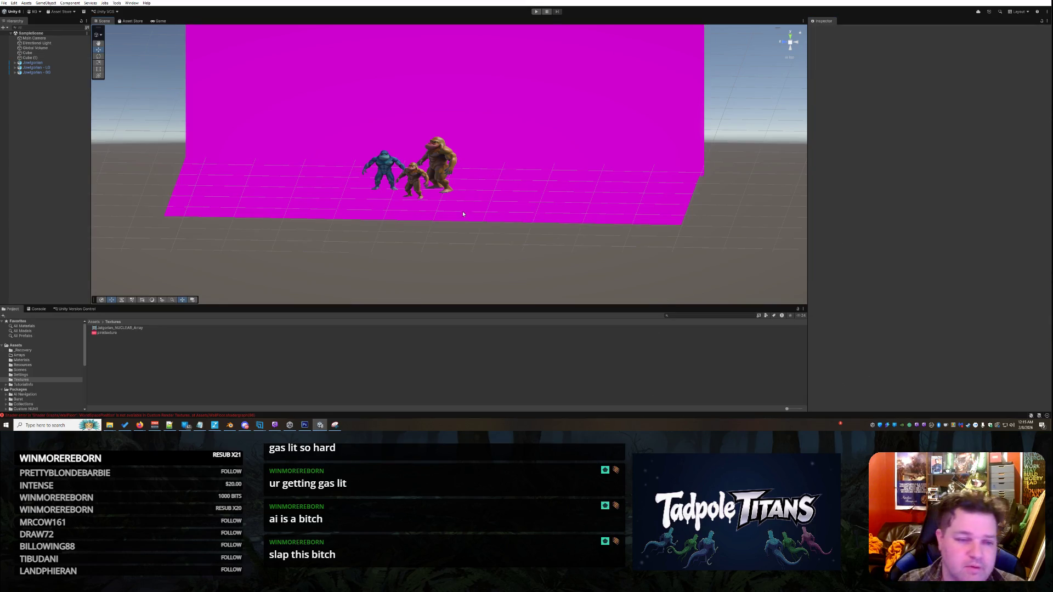
Step: Find the WallFloor material under the WallFloor shader graph in Assets and reopen the graph
{"action": "scroll", "coordinate": [463, 215], "scroll_direction": "down", "scroll_amount": 5}
{"action": "mouse_move", "coordinate": [576, 183]}
{"action": "left_mouse_down"}
{"action": "mouse_move", "coordinate": [519, 213]}
{"action": "mouse_move", "coordinate": [630, 198]}
{"action": "mouse_move", "coordinate": [449, 231]}
{"action": "left_mouse_up"}
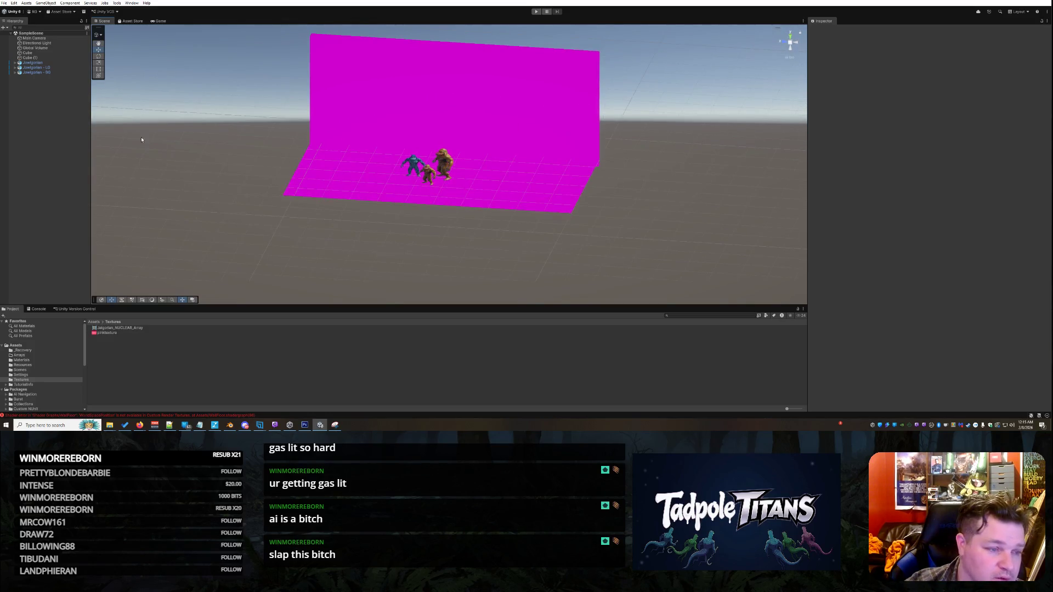
{"action": "left_click", "coordinate": [16, 345]}
{"action": "scroll", "coordinate": [101, 389], "scroll_direction": "down", "scroll_amount": 5}
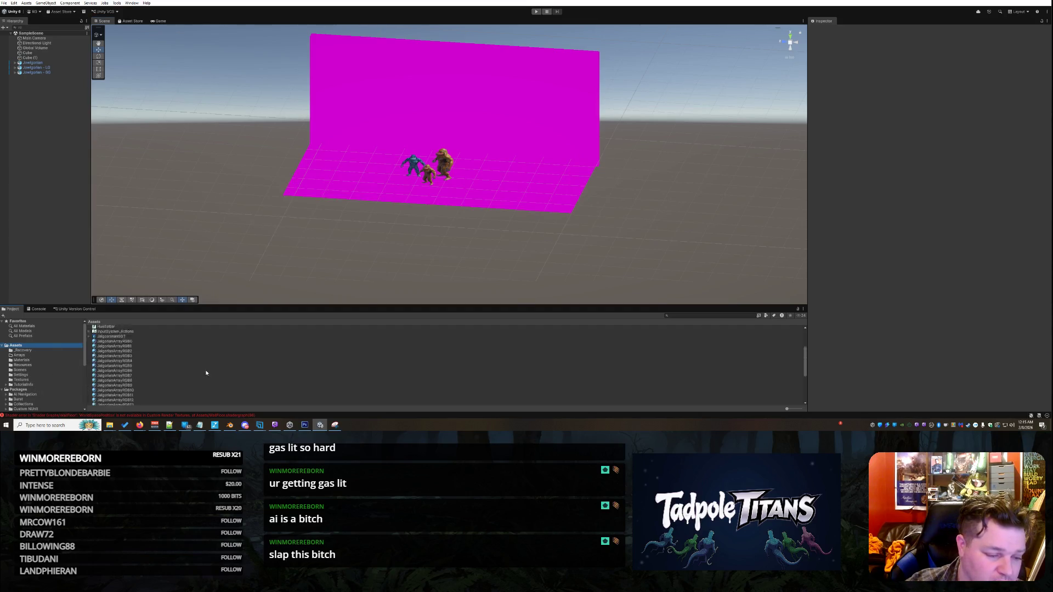
{"action": "left_click", "coordinate": [89, 398]}
{"action": "left_click", "coordinate": [98, 399]}
{"action": "left_click", "coordinate": [105, 389]}
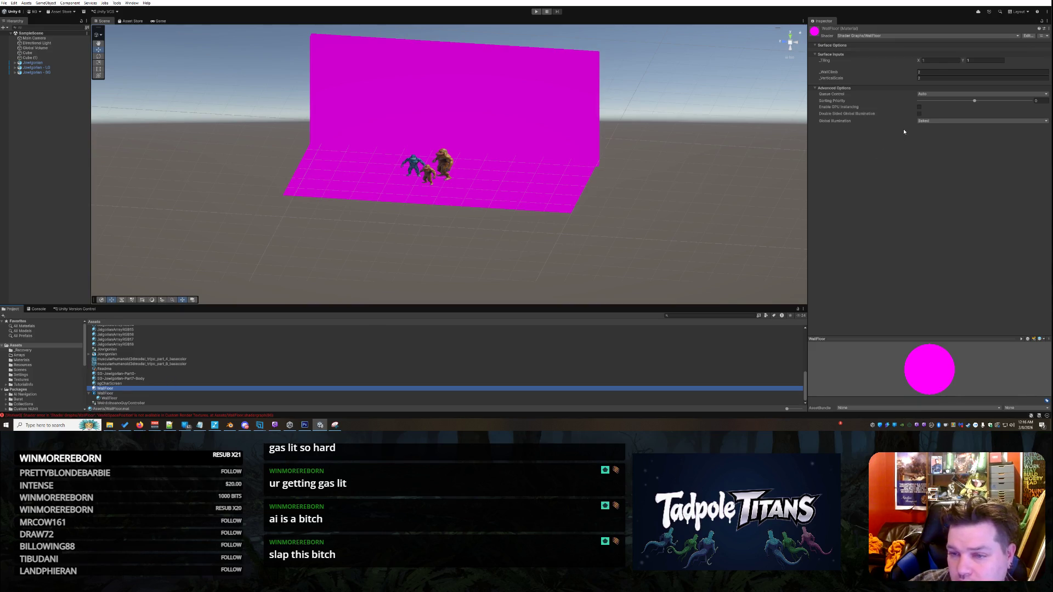
{"action": "double_click", "coordinate": [114, 392]}
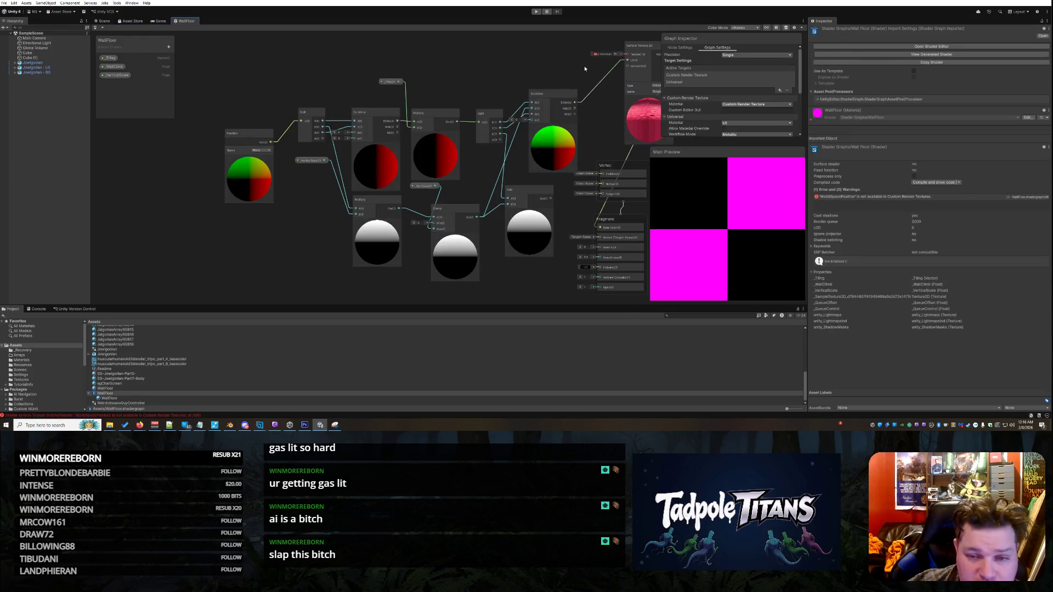
Step: Move the Sample Texture 2D node into place in the WallFloor graph
{"action": "left_click_drag", "start_coordinate": [643, 45], "coordinate": [604, 70]}
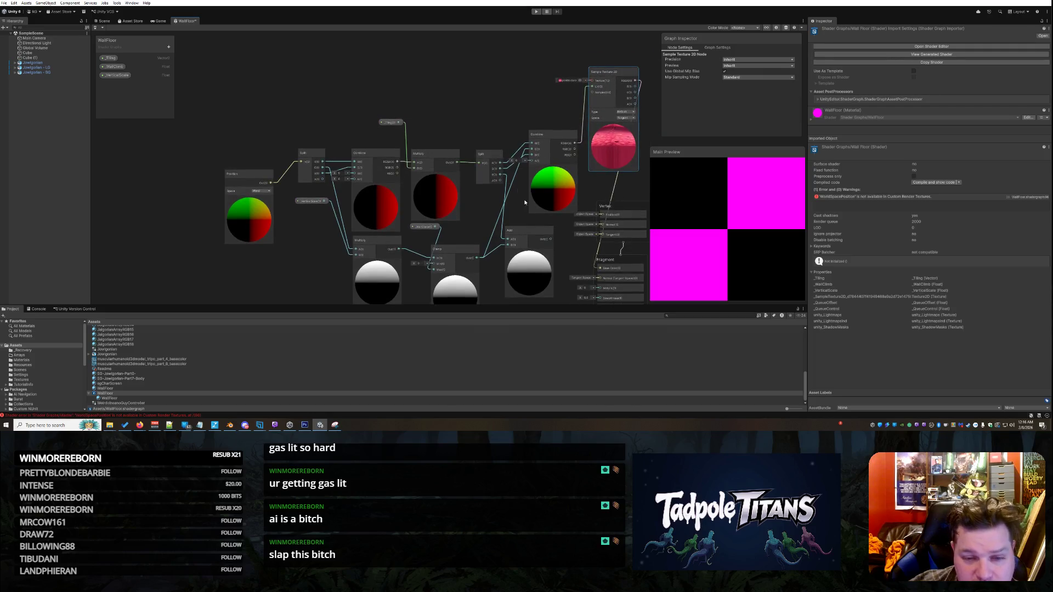
{"action": "scroll", "coordinate": [562, 234], "scroll_direction": "down", "scroll_amount": 3}
{"action": "scroll", "coordinate": [513, 216], "scroll_direction": "up", "scroll_amount": 5}
{"action": "scroll", "coordinate": [513, 216], "scroll_direction": "down", "scroll_amount": 3}
{"action": "scroll", "coordinate": [210, 105], "scroll_direction": "up", "scroll_amount": 1}
{"action": "scroll", "coordinate": [210, 104], "scroll_direction": "down", "scroll_amount": 3}
{"action": "scroll", "coordinate": [210, 104], "scroll_direction": "up", "scroll_amount": 1}
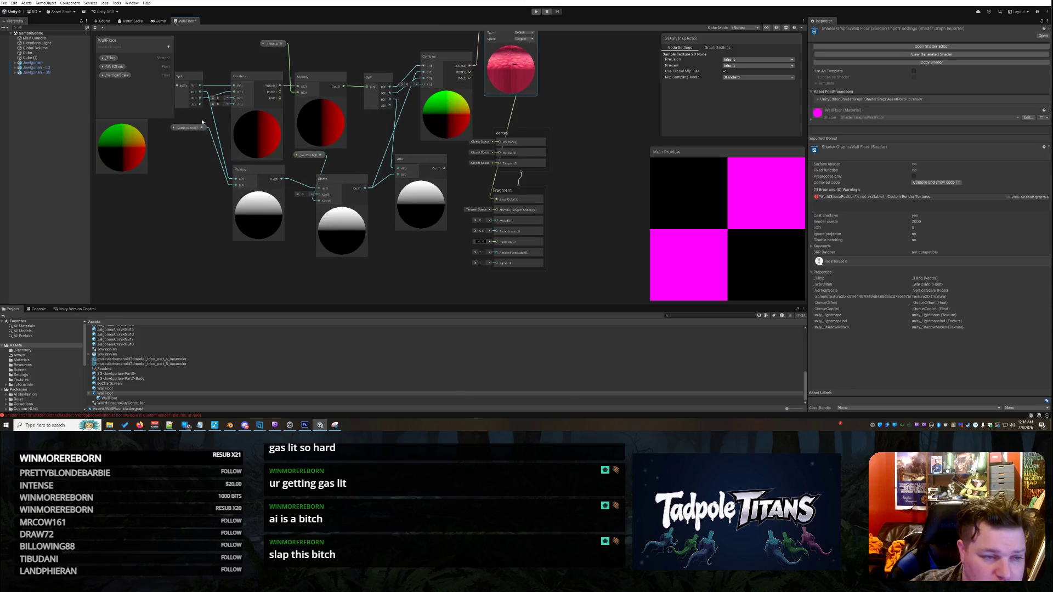
{"action": "scroll", "coordinate": [181, 93], "scroll_direction": "down", "scroll_amount": 2}
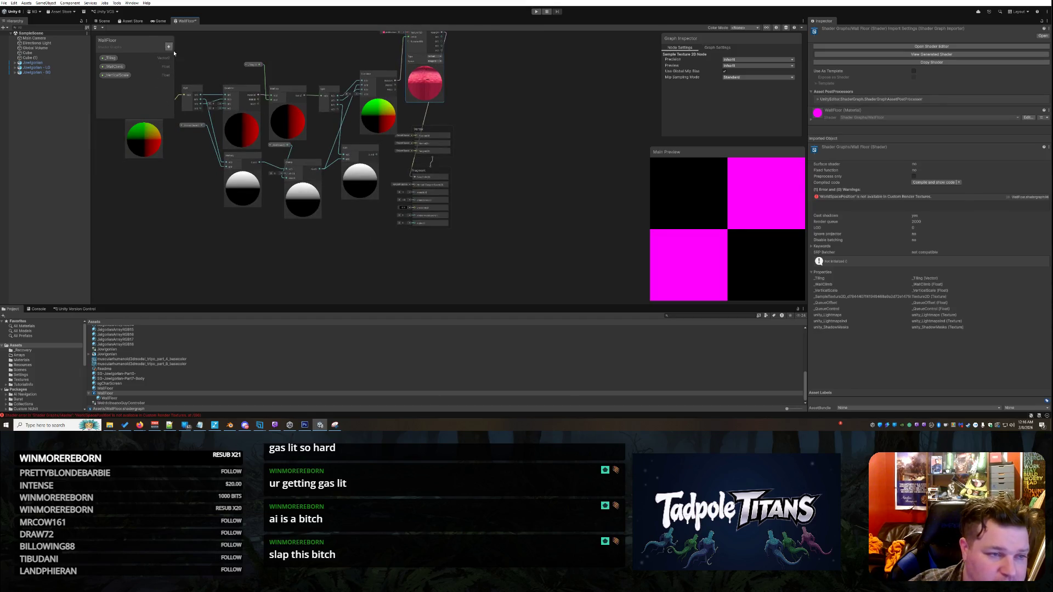
{"action": "scroll", "coordinate": [146, 131], "scroll_direction": "up", "scroll_amount": 2}
{"action": "scroll", "coordinate": [108, 143], "scroll_direction": "down", "scroll_amount": 2}
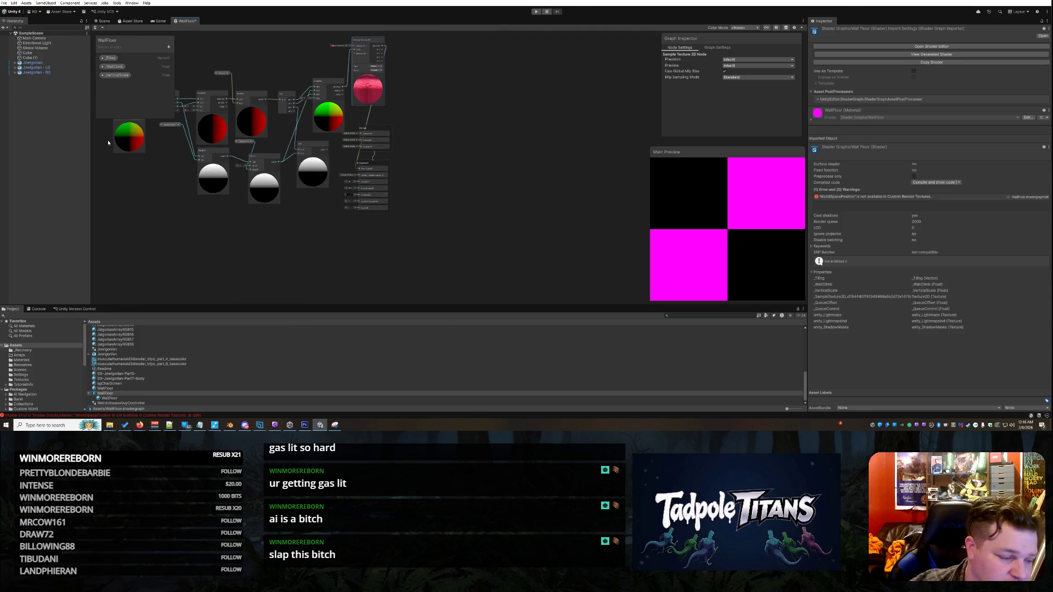
{"action": "scroll", "coordinate": [112, 136], "scroll_direction": "up", "scroll_amount": 3}
{"action": "scroll", "coordinate": [218, 115], "scroll_direction": "down", "scroll_amount": 3}
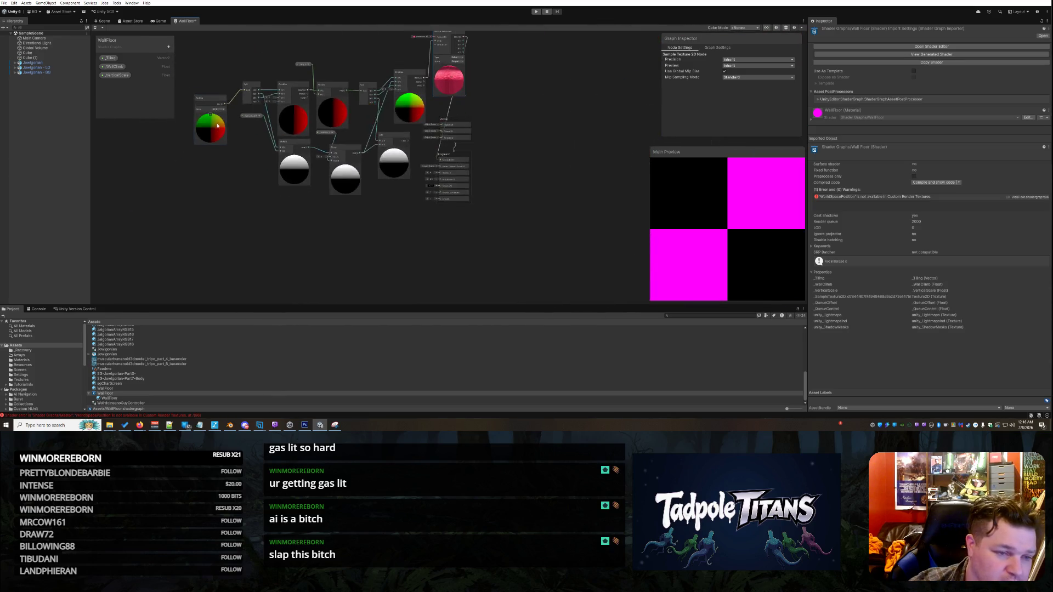
{"action": "scroll", "coordinate": [198, 57], "scroll_direction": "up", "scroll_amount": 2}
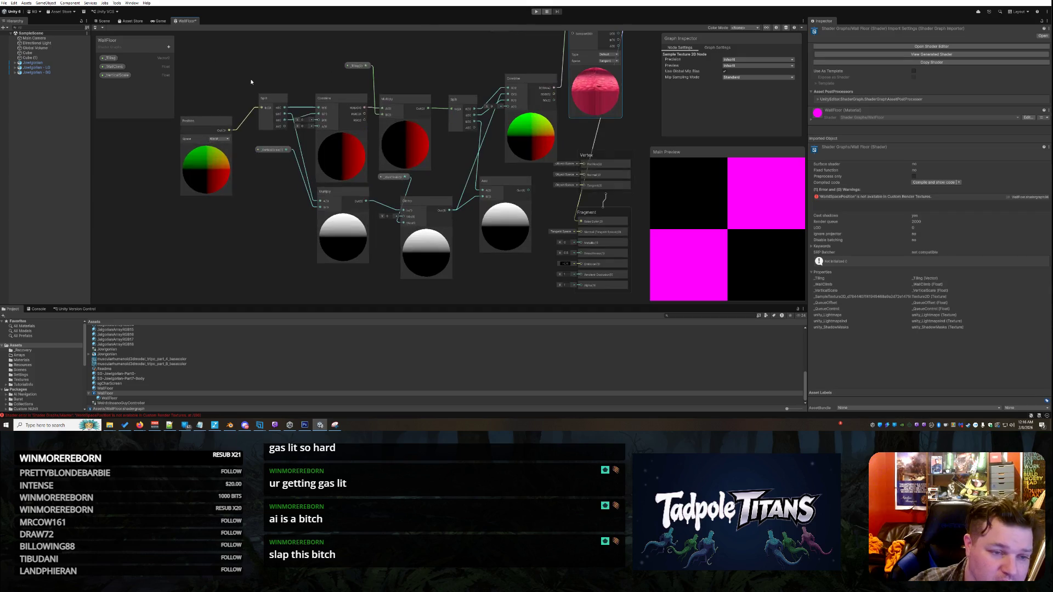
Step: Nudge the Position node upward and select the Add node
{"action": "left_click_drag", "start_coordinate": [212, 124], "coordinate": [223, 106]}
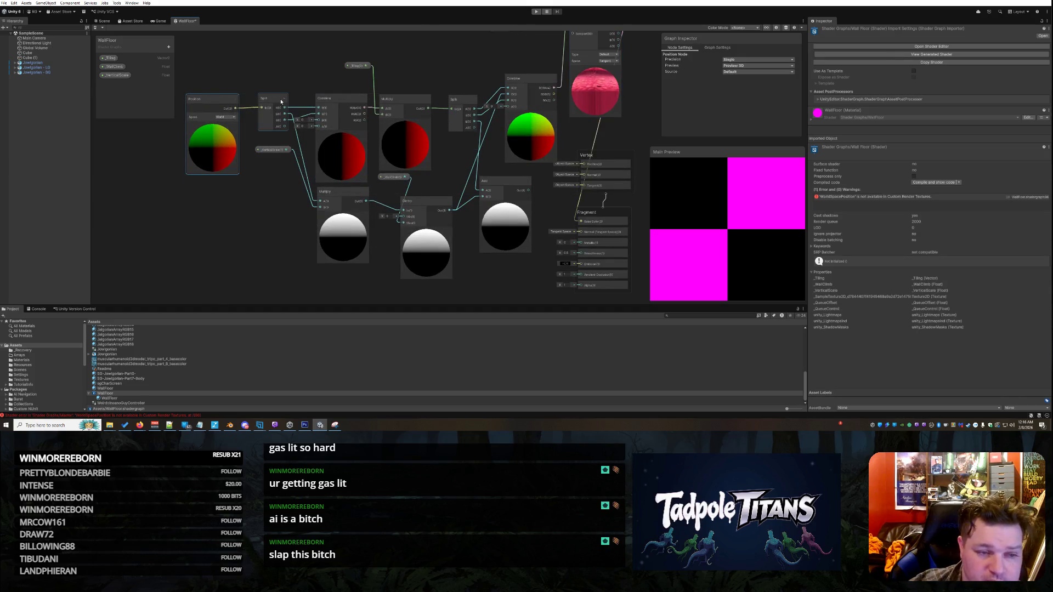
{"action": "scroll", "coordinate": [487, 83], "scroll_direction": "down", "scroll_amount": 2}
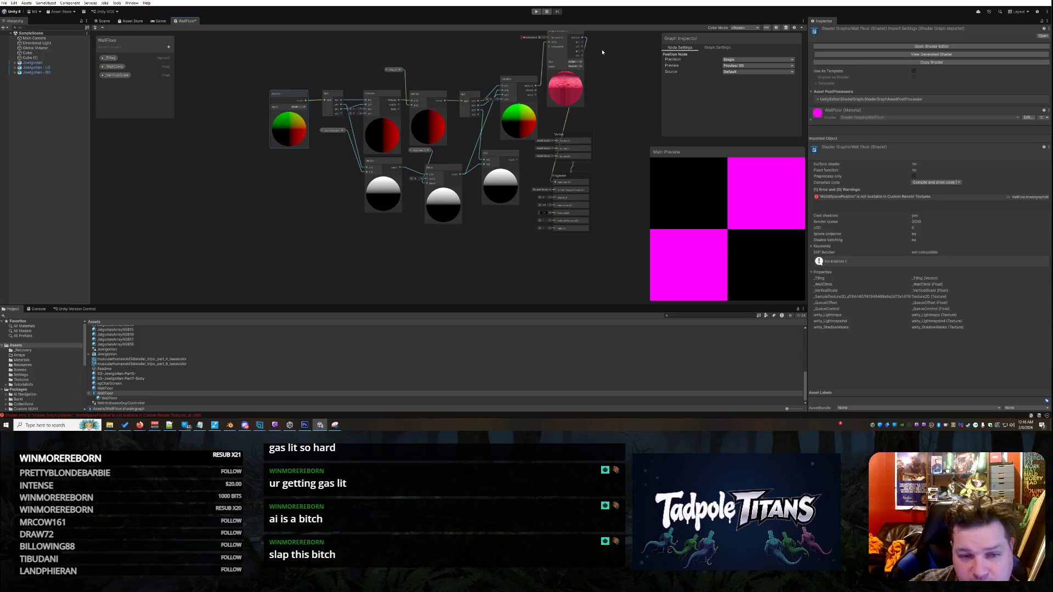
{"action": "scroll", "coordinate": [554, 76], "scroll_direction": "up", "scroll_amount": 2}
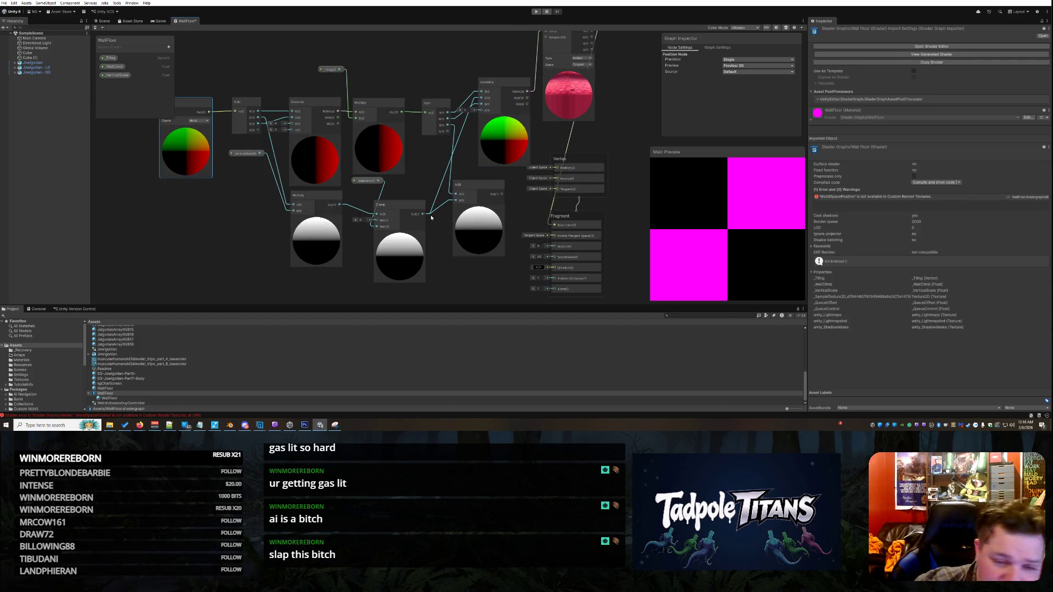
{"action": "left_click", "coordinate": [455, 186]}
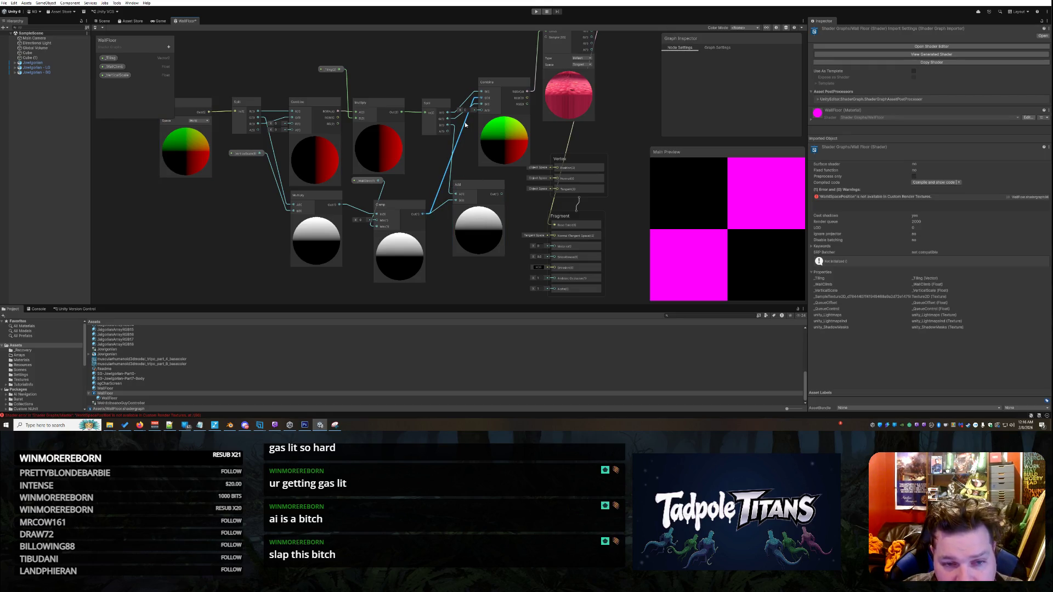
Step: Delete the links into Combine's R and G ports, leaving a magenta-and-black error preview
{"action": "key", "text": "Delete"}
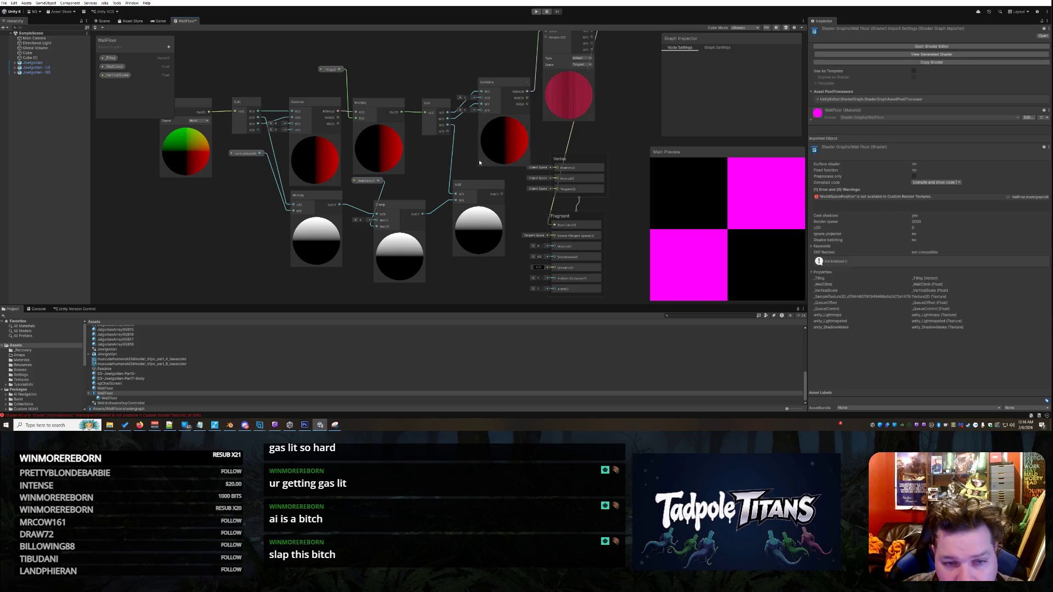
{"action": "scroll", "coordinate": [627, 94], "scroll_direction": "down", "scroll_amount": 3}
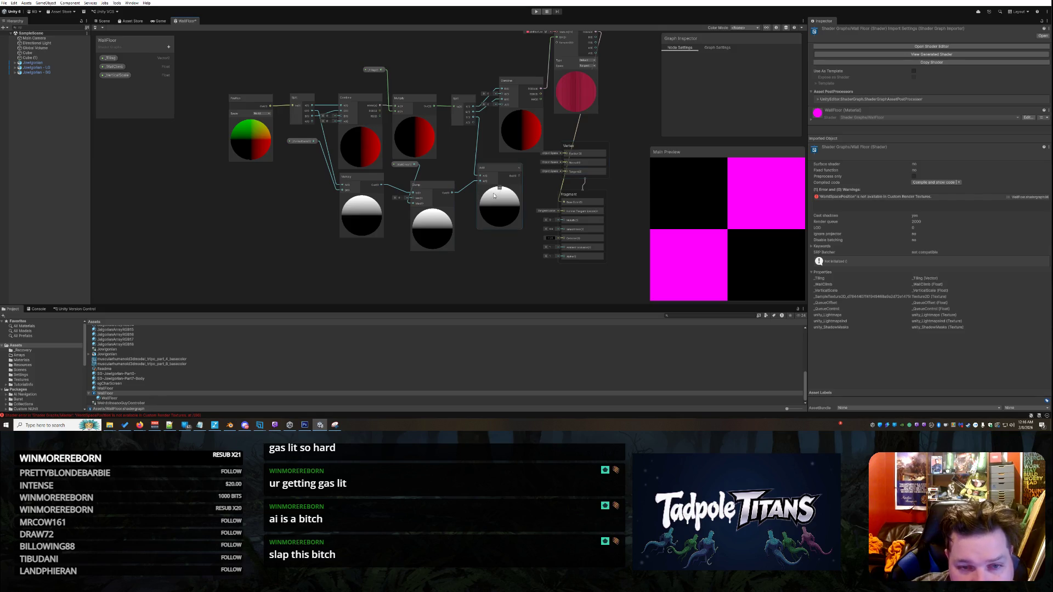
Step: Shift the Combine node left, move the Split node up, and wire Split's outputs into Combine
{"action": "left_click_drag", "start_coordinate": [520, 89], "coordinate": [511, 83]}
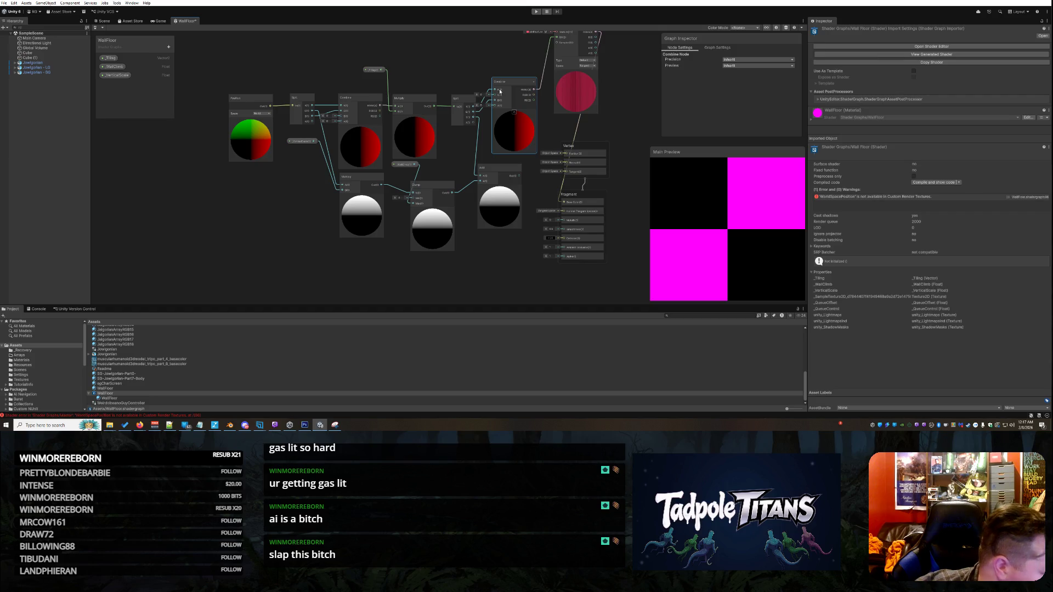
{"action": "left_click_drag", "start_coordinate": [471, 100], "coordinate": [462, 81]}
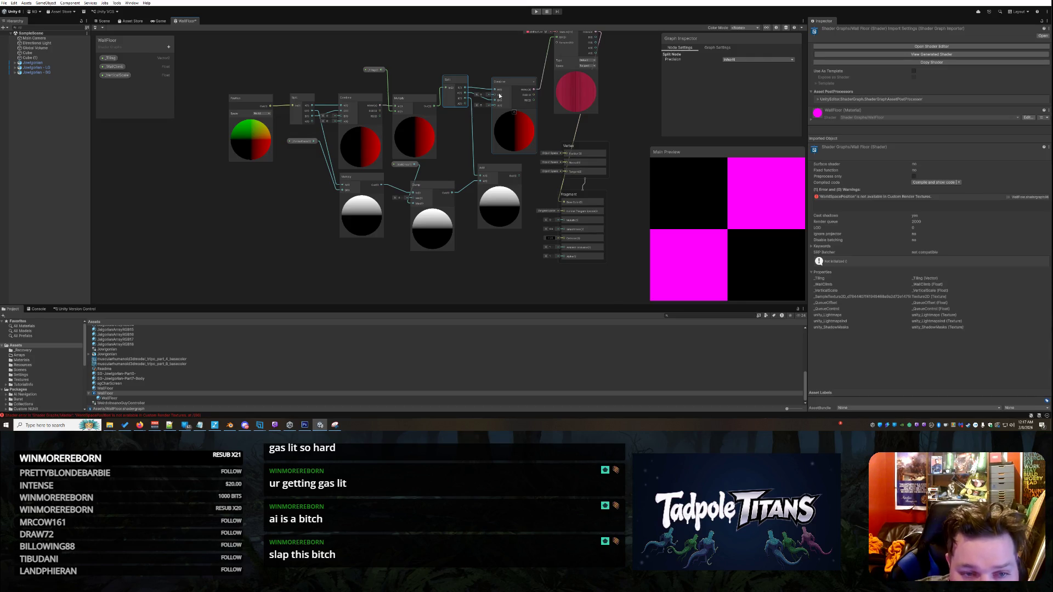
{"action": "left_click_drag", "start_coordinate": [490, 97], "coordinate": [496, 100]}
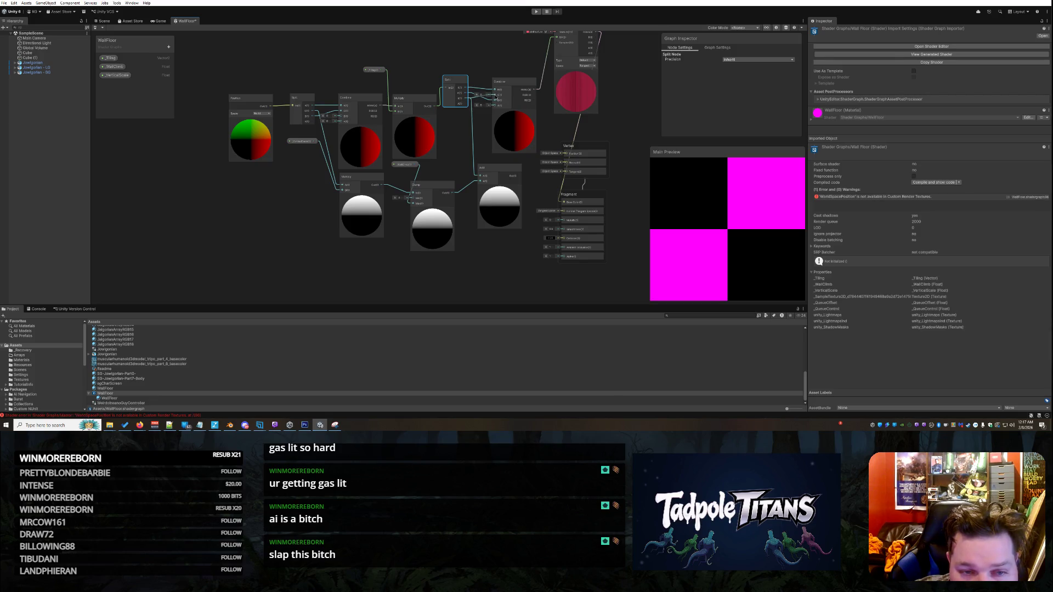
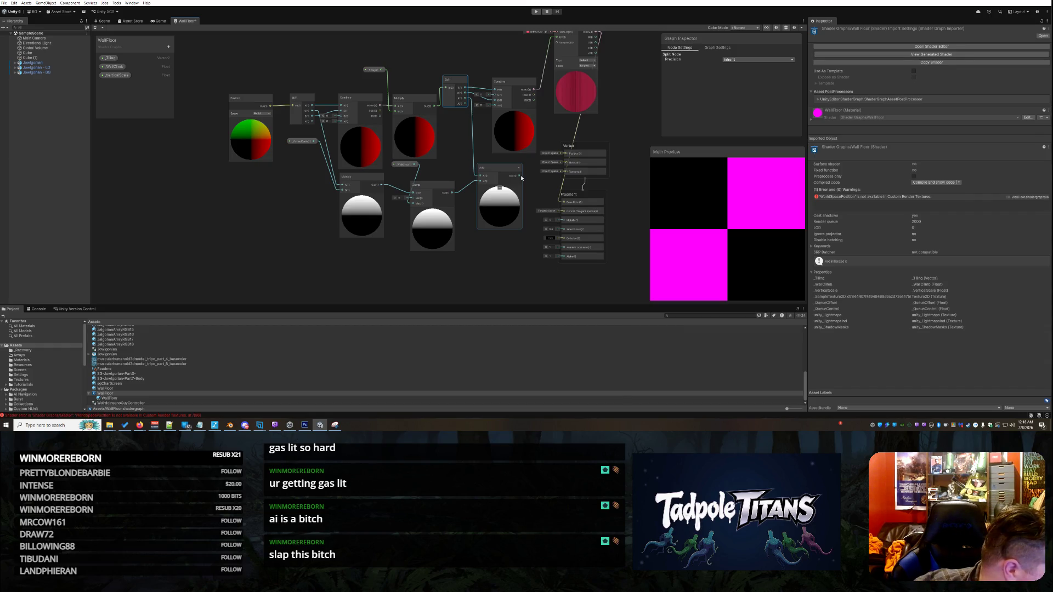
Step: Wire Add's output into Combine and line up Multiply, Clamp and Add in a lower row
{"action": "mouse_move", "coordinate": [521, 176]}
{"action": "left_mouse_down"}
{"action": "mouse_move", "coordinate": [518, 134]}
{"action": "mouse_move", "coordinate": [497, 95]}
{"action": "left_mouse_up"}
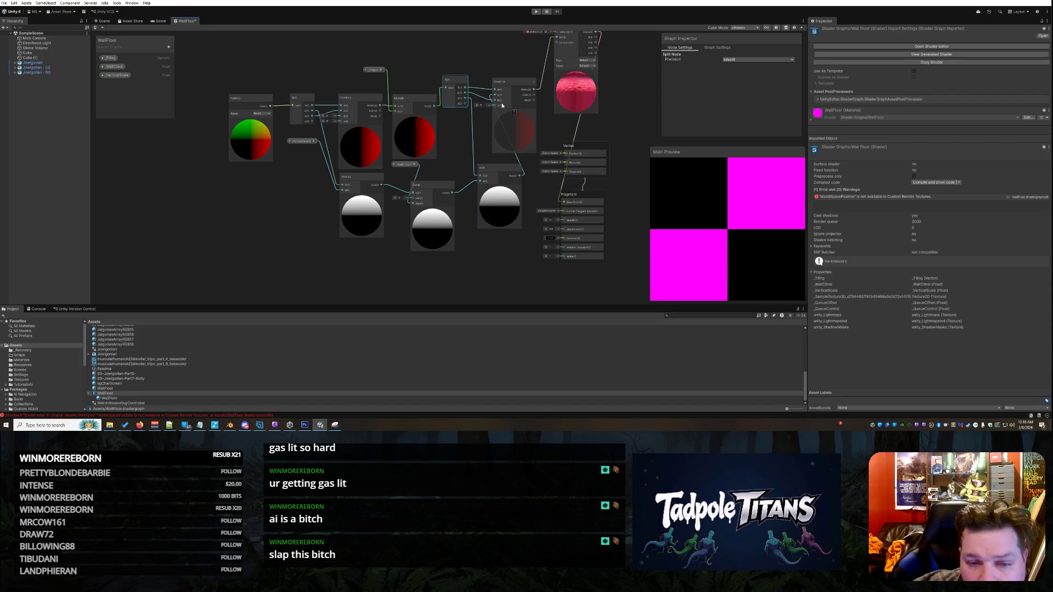
{"action": "left_click_drag", "start_coordinate": [375, 182], "coordinate": [310, 194]}
{"action": "left_click_drag", "start_coordinate": [442, 185], "coordinate": [388, 217]}
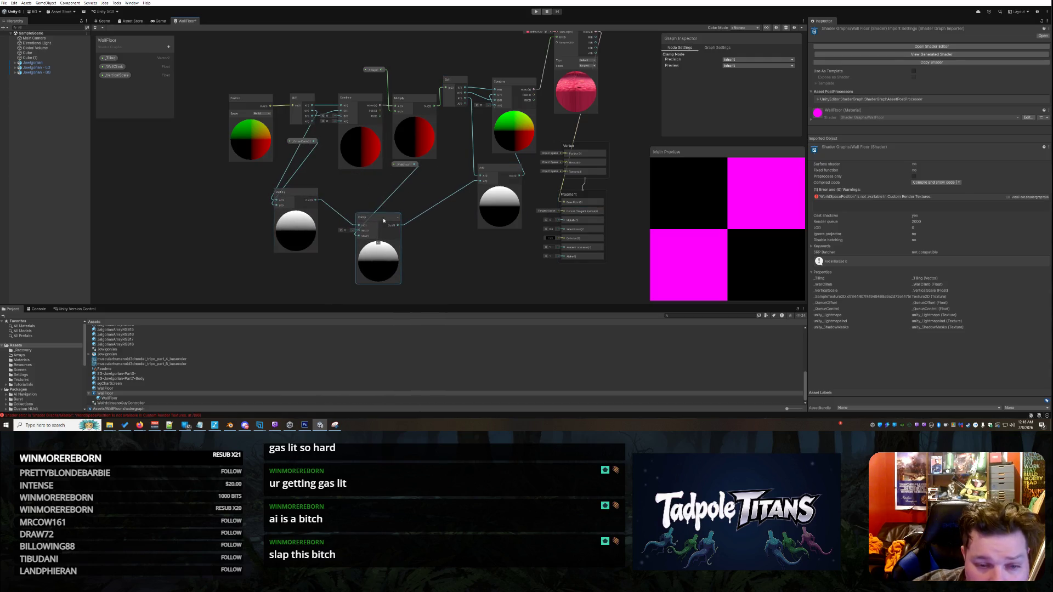
{"action": "left_click_drag", "start_coordinate": [509, 172], "coordinate": [464, 222]}
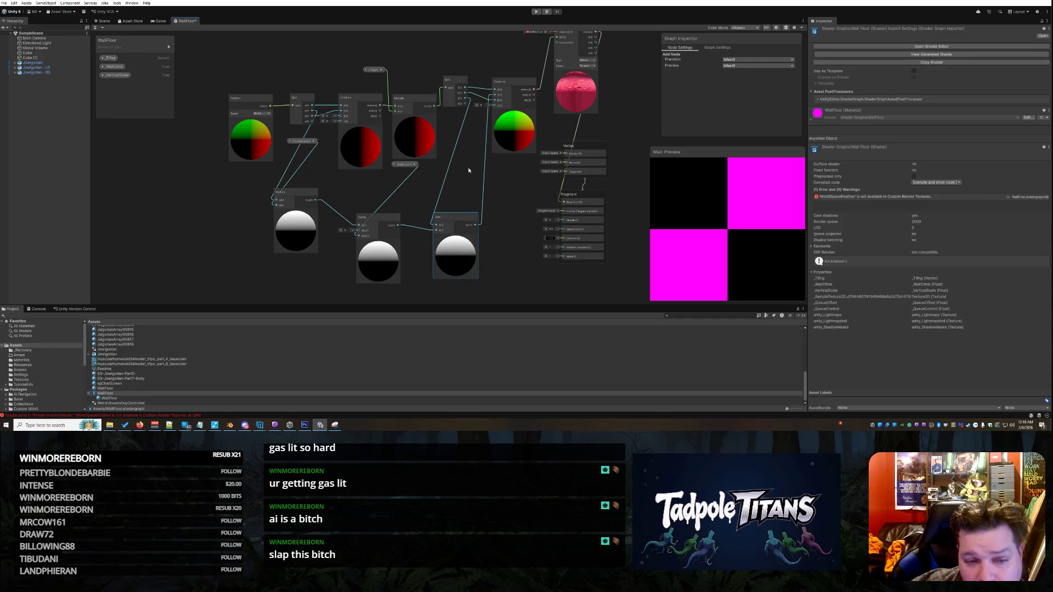
{"action": "left_click_drag", "start_coordinate": [393, 216], "coordinate": [393, 202]}
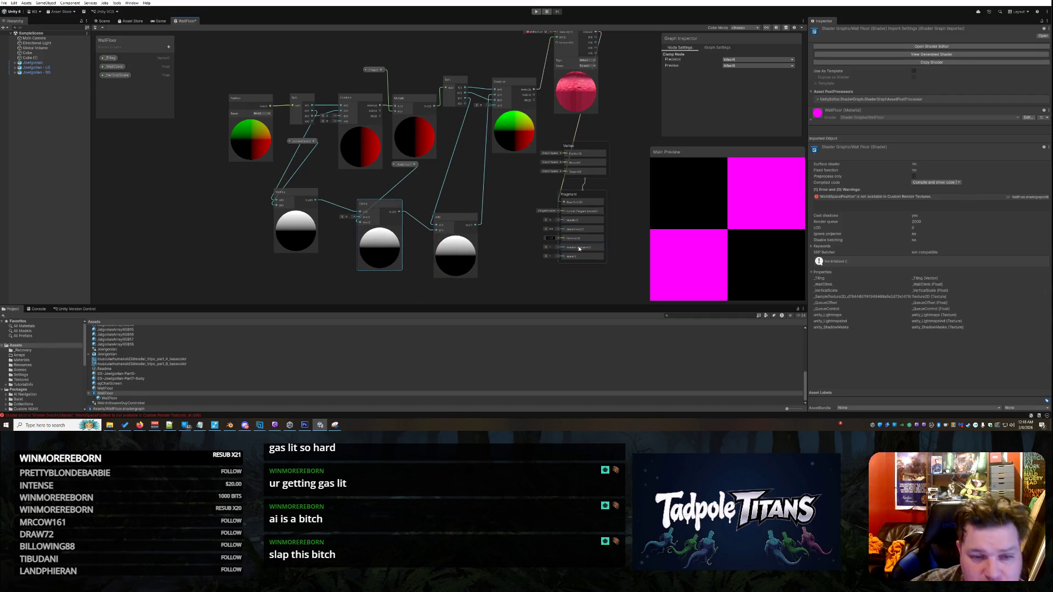
{"action": "left_click", "coordinate": [522, 252]}
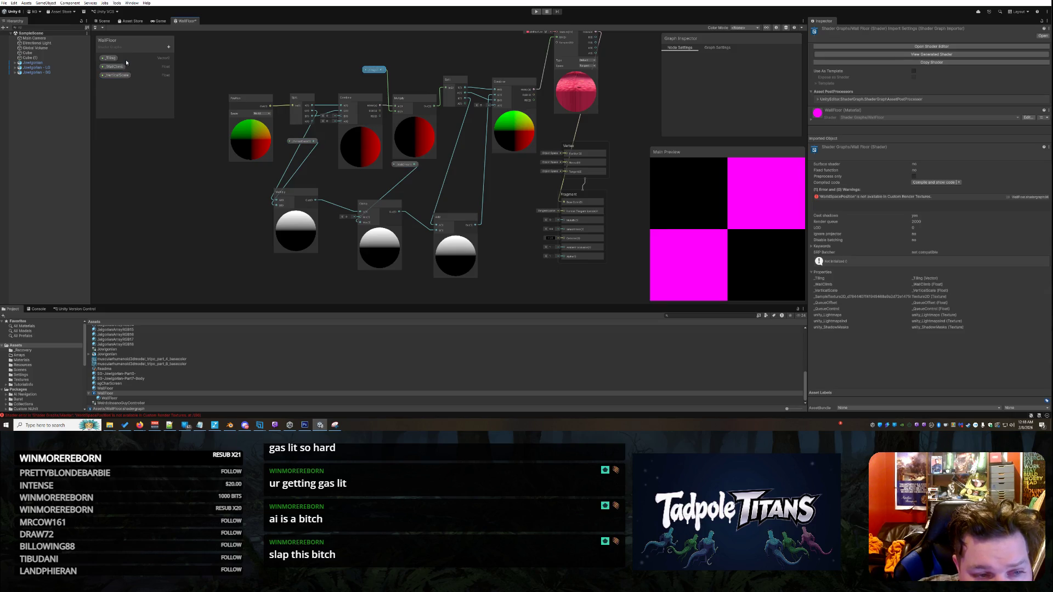
Step: Rearrange the Position, Split, Combine and Sample Texture 2D nodes, with Fragment beside Sample Texture 2D
{"action": "left_click_drag", "start_coordinate": [241, 98], "coordinate": [218, 95]}
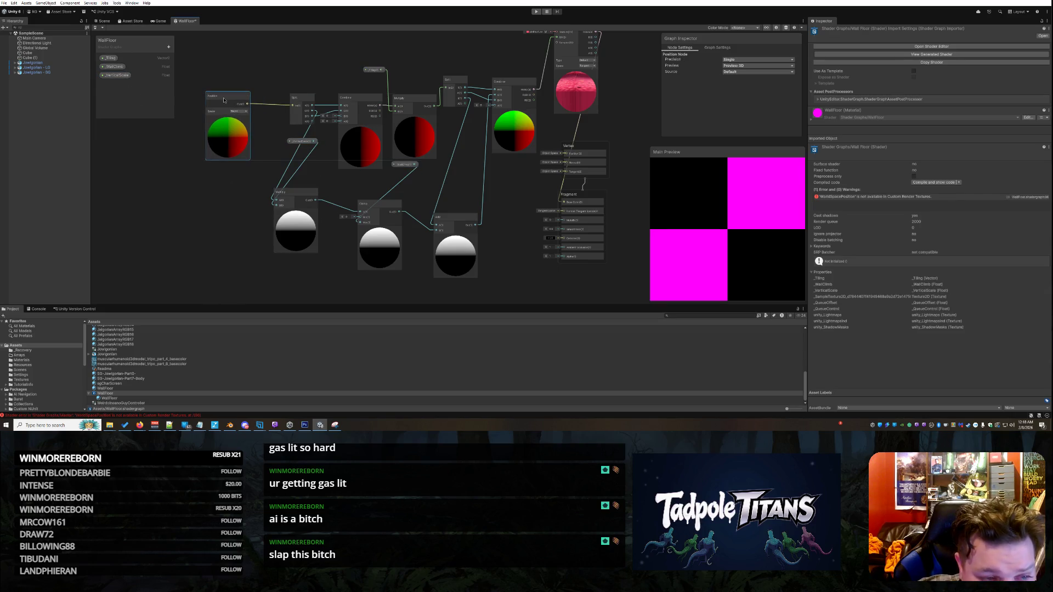
{"action": "left_click_drag", "start_coordinate": [303, 102], "coordinate": [222, 78]}
{"action": "mouse_move", "coordinate": [359, 101]}
{"action": "left_mouse_down"}
{"action": "mouse_move", "coordinate": [347, 97]}
{"action": "mouse_move", "coordinate": [496, 89]}
{"action": "left_mouse_up"}
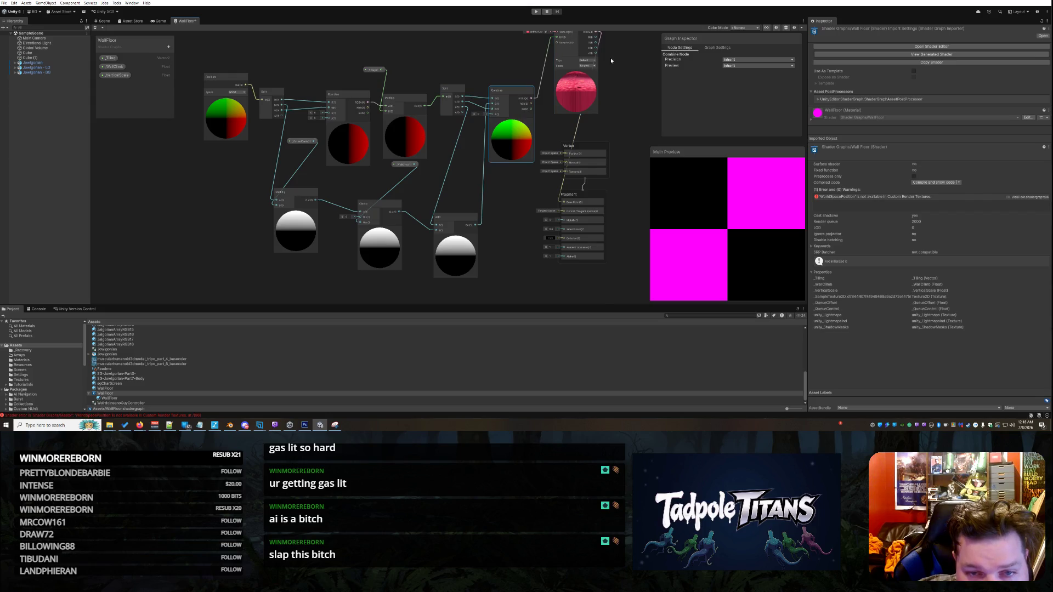
{"action": "scroll", "coordinate": [611, 59], "scroll_direction": "down", "scroll_amount": 2}
{"action": "left_click_drag", "start_coordinate": [588, 43], "coordinate": [583, 96]}
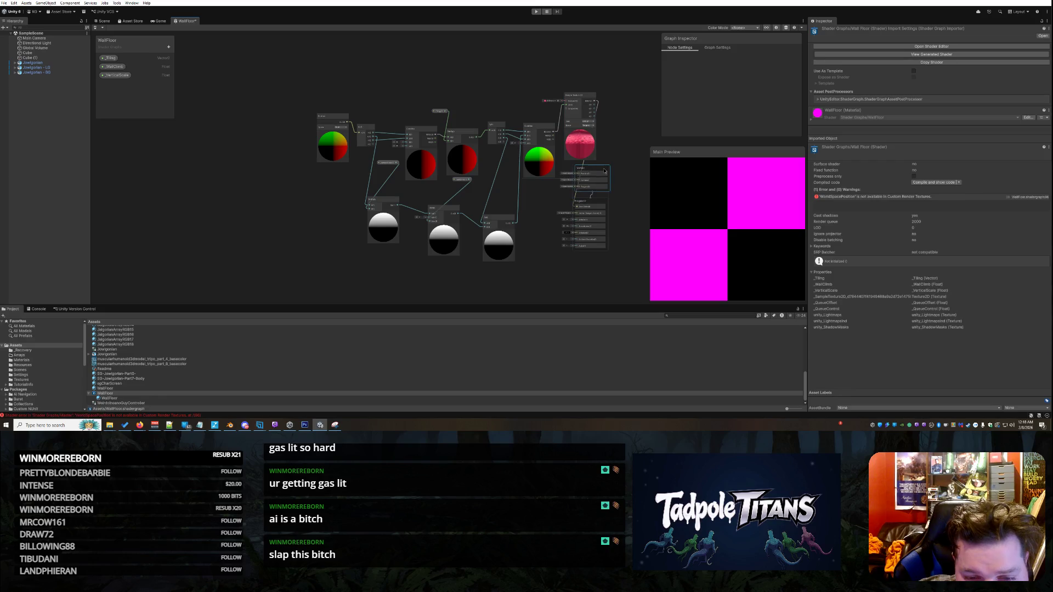
{"action": "left_click_drag", "start_coordinate": [583, 202], "coordinate": [623, 105]}
{"action": "scroll", "coordinate": [593, 143], "scroll_direction": "up", "scroll_amount": 3}
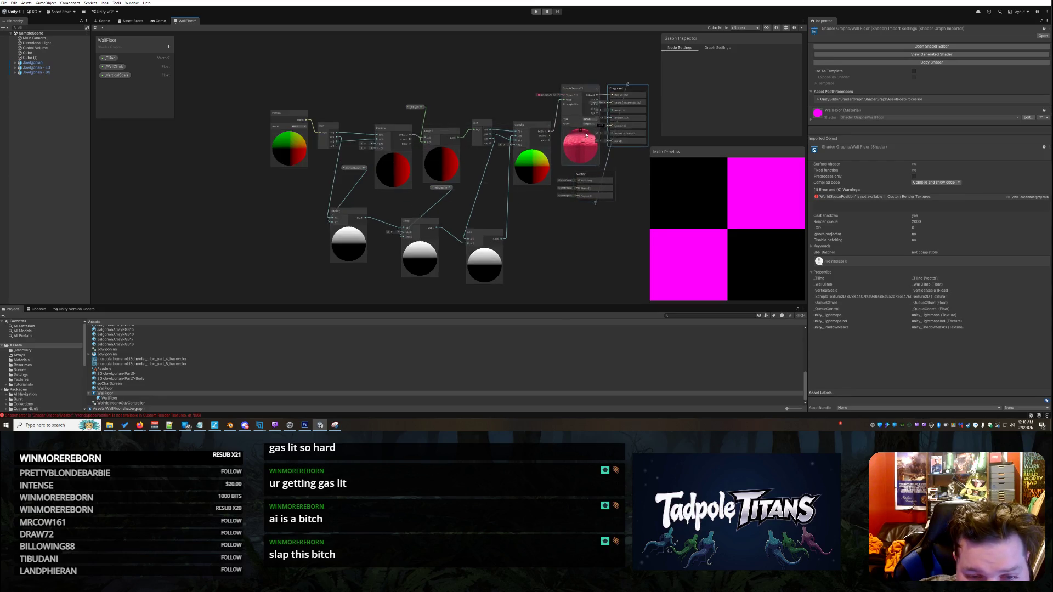
{"action": "scroll", "coordinate": [593, 143], "scroll_direction": "up", "scroll_amount": 1}
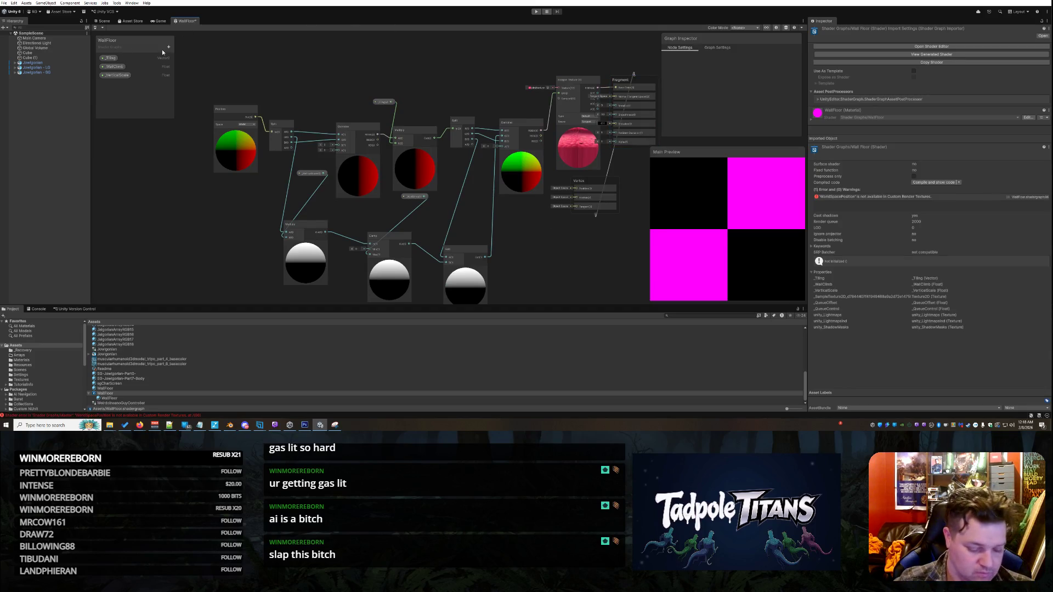
Step: Save the WallFloor graph and return to the Scene view facing the wall and floor
{"action": "key", "text": "ctrl+s"}
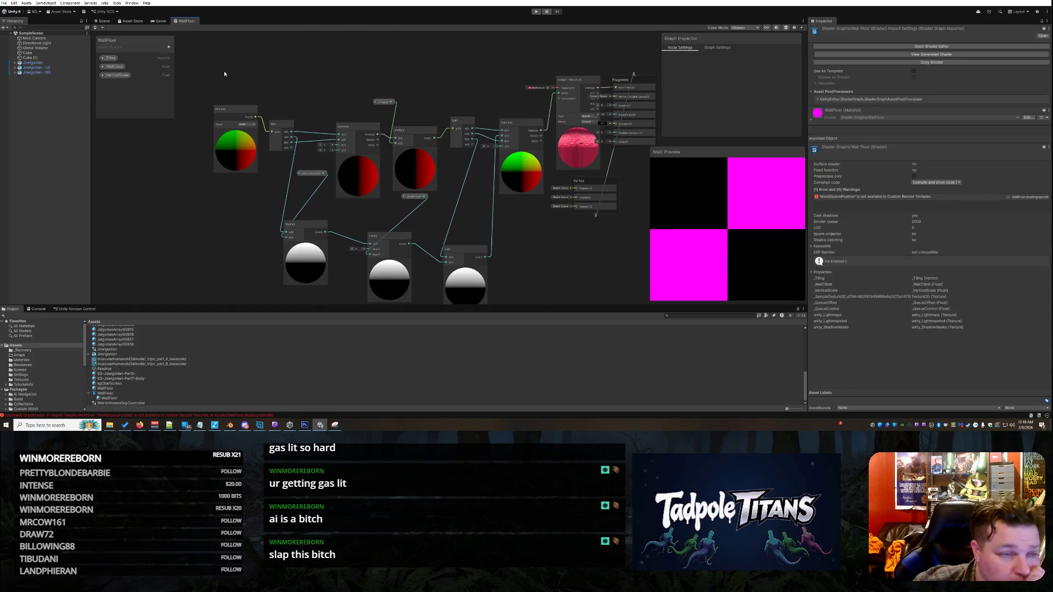
{"action": "left_click", "coordinate": [103, 22]}
{"action": "mouse_move", "coordinate": [507, 196]}
{"action": "left_mouse_down"}
{"action": "mouse_move", "coordinate": [501, 218]}
{"action": "mouse_move", "coordinate": [739, 134]}
{"action": "left_mouse_up"}
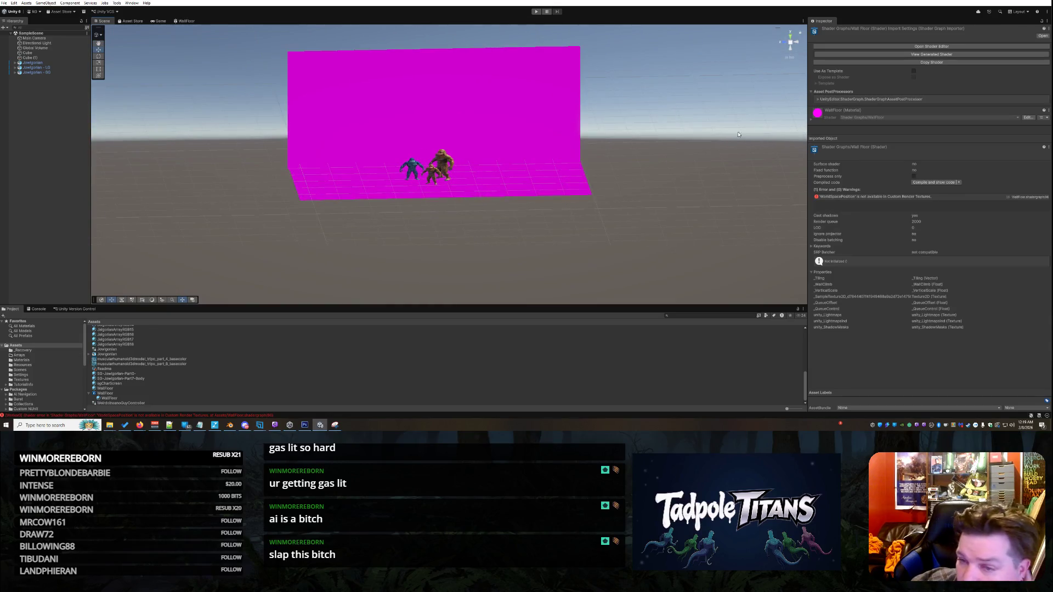
Step: Drop the WallFloor material onto the magenta wall and select the wall object Cube (1)
{"action": "left_click", "coordinate": [812, 121]}
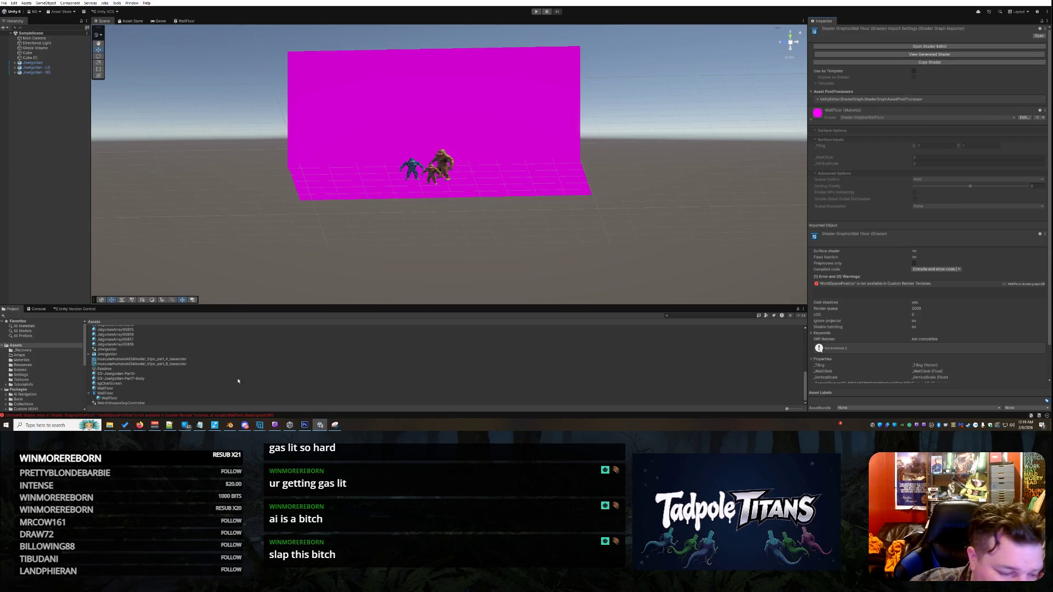
{"action": "left_click", "coordinate": [109, 398]}
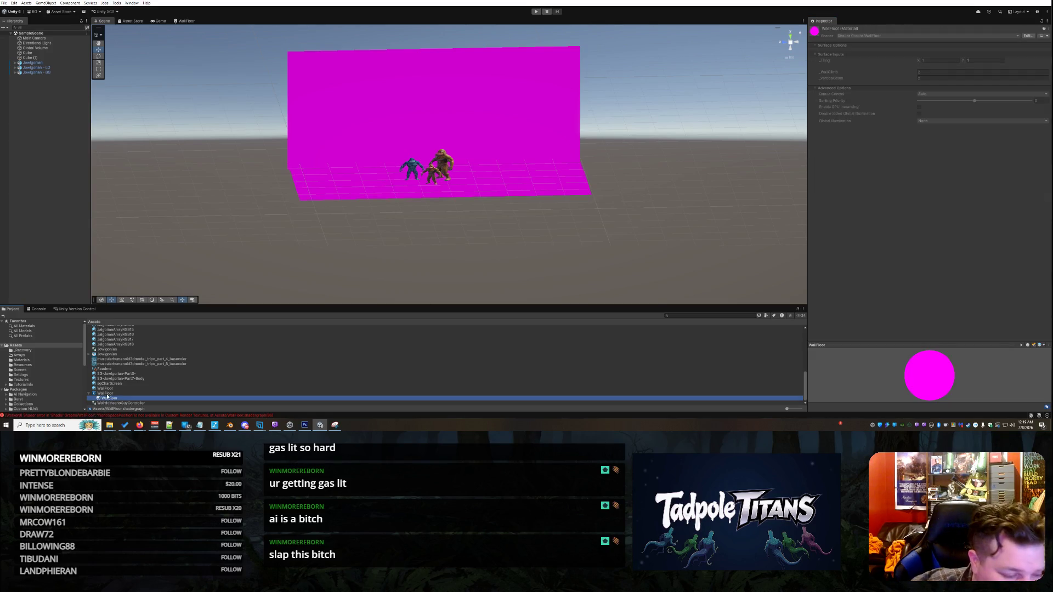
{"action": "mouse_move", "coordinate": [104, 388]}
{"action": "left_mouse_down"}
{"action": "mouse_move", "coordinate": [186, 326]}
{"action": "mouse_move", "coordinate": [348, 165]}
{"action": "left_mouse_up"}
{"action": "left_click_drag", "start_coordinate": [383, 110], "coordinate": [382, 107]}
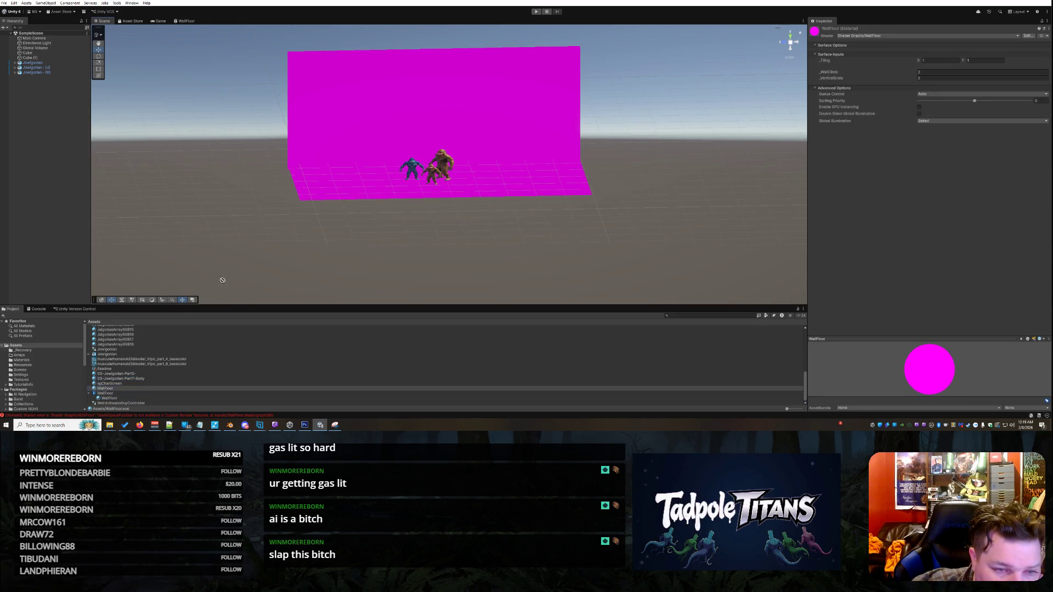
{"action": "left_click", "coordinate": [385, 122]}
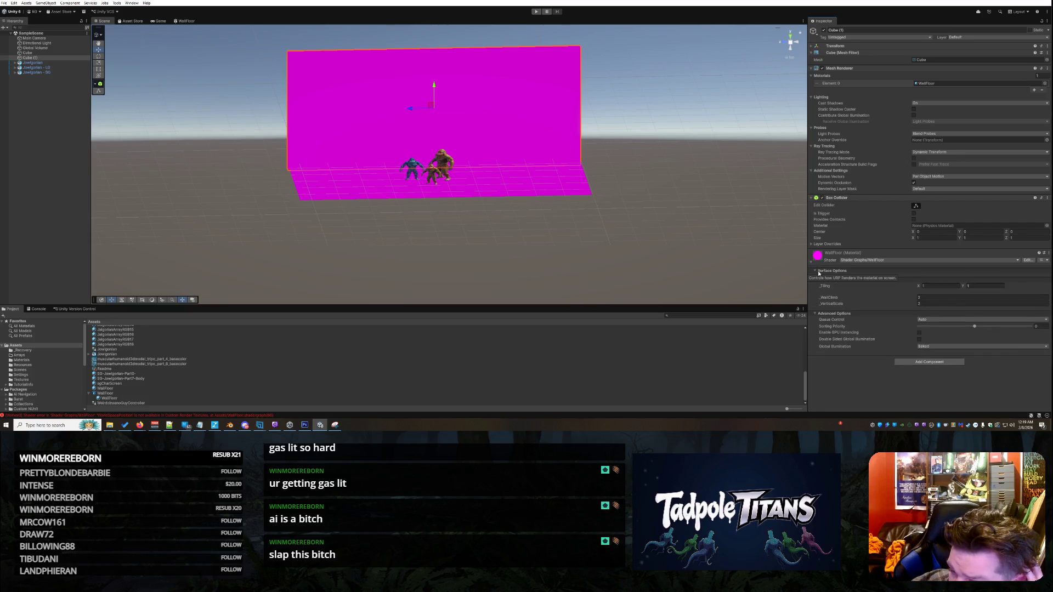
Step: Look around the still-magenta wall and reopen the WallFloor shader graph
{"action": "scroll", "coordinate": [565, 121], "scroll_direction": "up", "scroll_amount": 3}
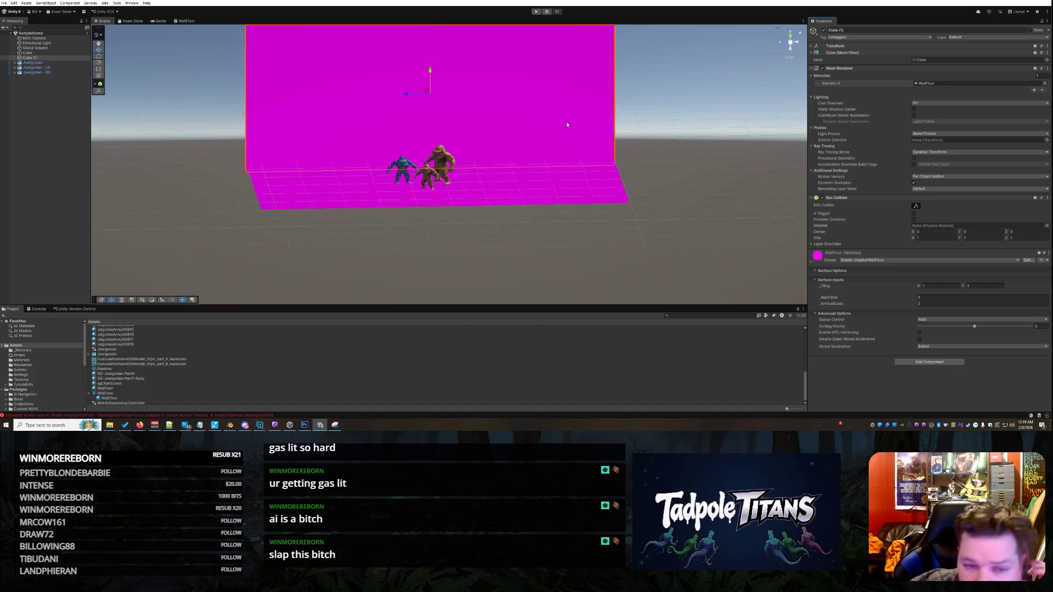
{"action": "left_click", "coordinate": [679, 111]}
{"action": "mouse_move", "coordinate": [695, 141]}
{"action": "left_mouse_down"}
{"action": "mouse_move", "coordinate": [257, 186]}
{"action": "mouse_move", "coordinate": [329, 231]}
{"action": "mouse_move", "coordinate": [494, 169]}
{"action": "mouse_move", "coordinate": [515, 134]}
{"action": "mouse_move", "coordinate": [454, 174]}
{"action": "mouse_move", "coordinate": [303, 195]}
{"action": "mouse_move", "coordinate": [206, 160]}
{"action": "left_mouse_up"}
{"action": "scroll", "coordinate": [411, 135], "scroll_direction": "up", "scroll_amount": 1}
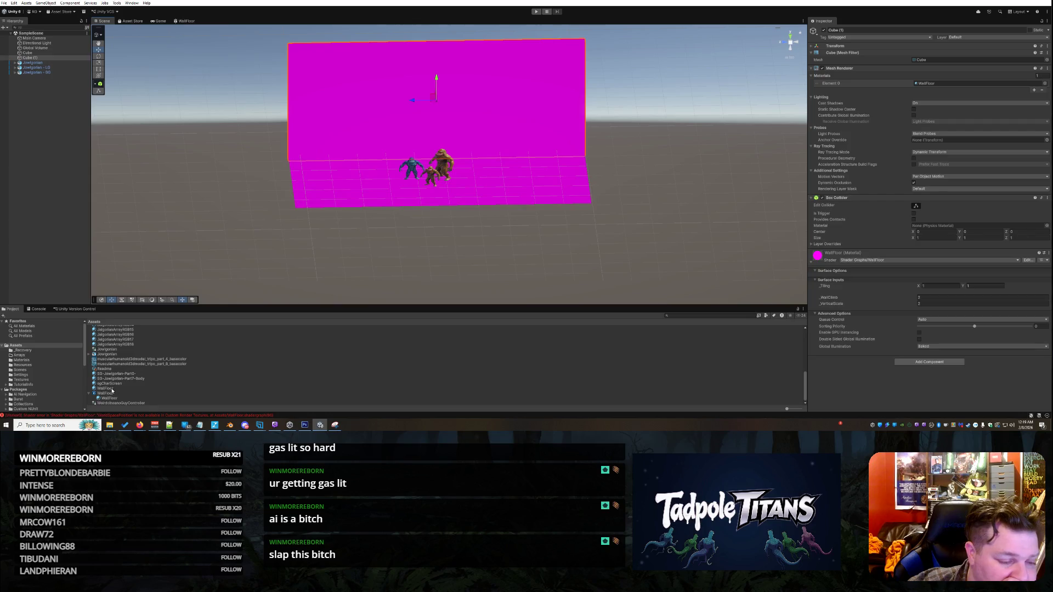
{"action": "double_click", "coordinate": [110, 395]}
Step: Nudge the Sample Texture 2D node left and move the Position node down-left into clear space
{"action": "left_click", "coordinate": [580, 151]}
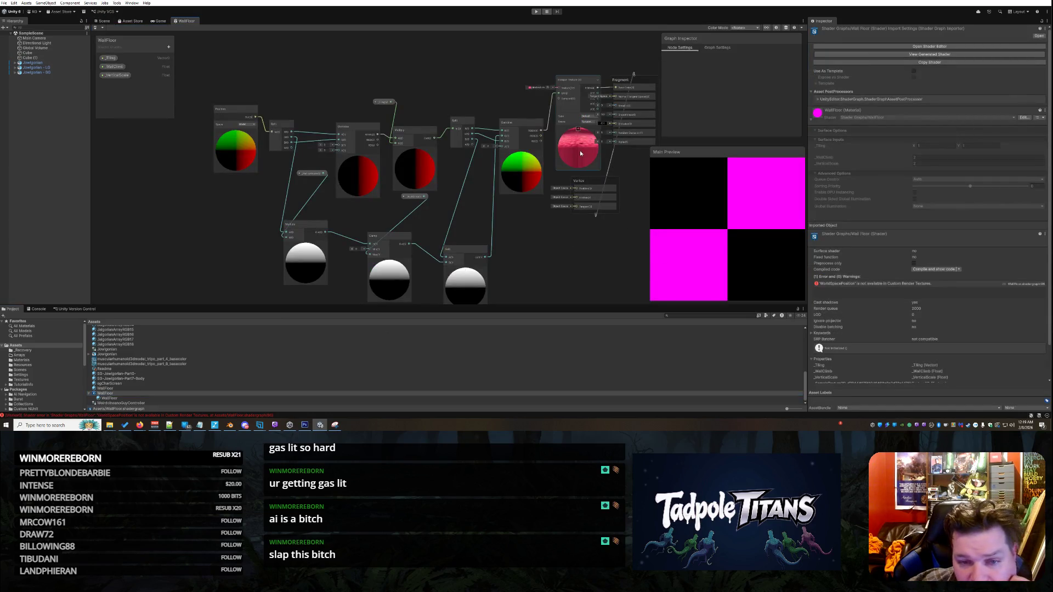
{"action": "scroll", "coordinate": [581, 146], "scroll_direction": "up", "scroll_amount": 5}
{"action": "scroll", "coordinate": [582, 141], "scroll_direction": "up", "scroll_amount": 1}
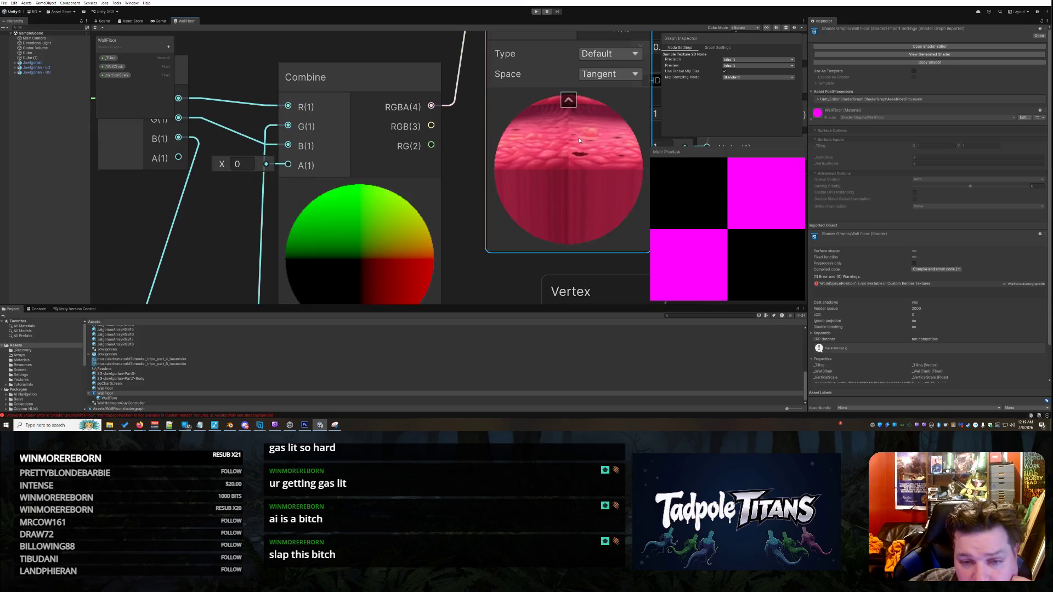
{"action": "scroll", "coordinate": [580, 138], "scroll_direction": "down", "scroll_amount": 5}
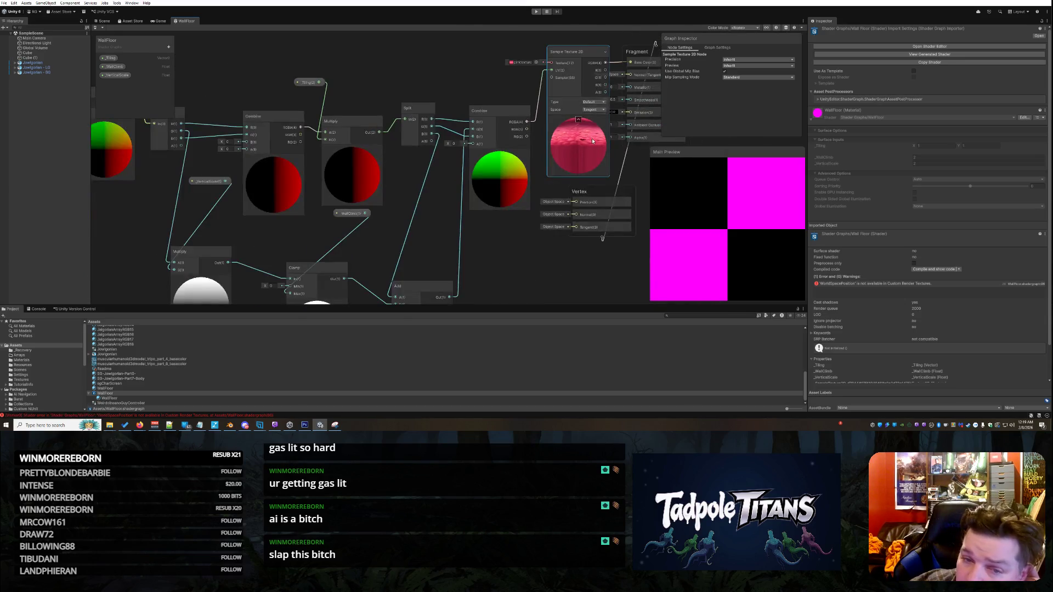
{"action": "scroll", "coordinate": [593, 141], "scroll_direction": "down", "scroll_amount": 1}
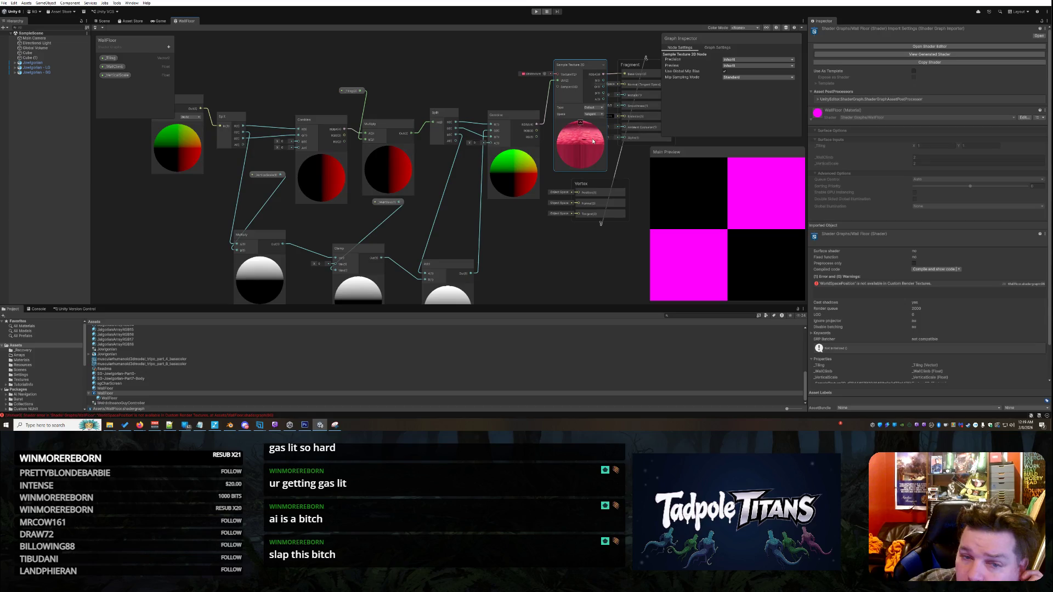
{"action": "left_click_drag", "start_coordinate": [581, 66], "coordinate": [577, 64]}
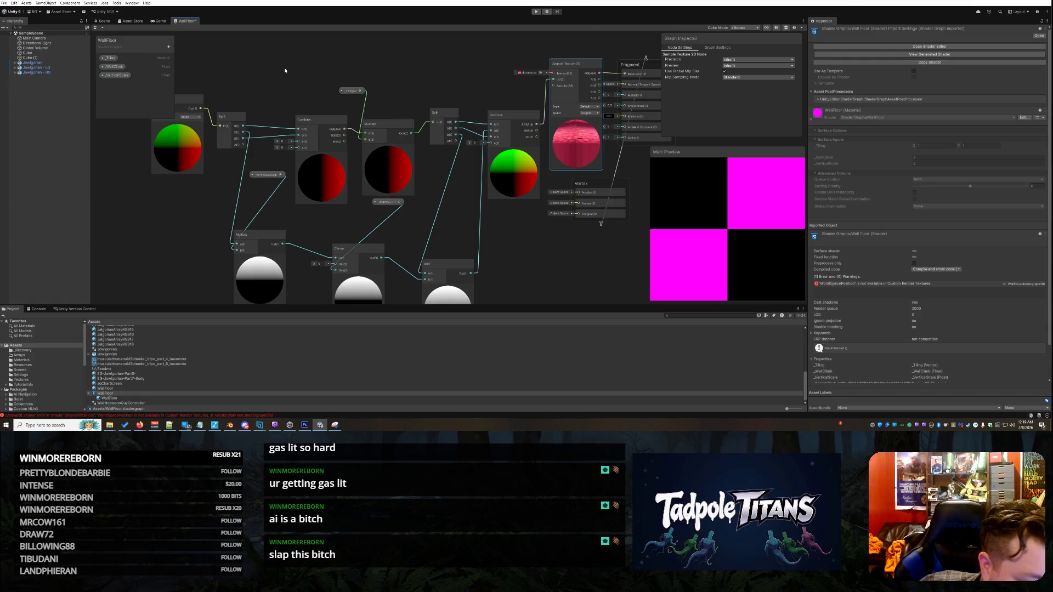
{"action": "mouse_move", "coordinate": [188, 106]}
{"action": "left_mouse_down"}
{"action": "mouse_move", "coordinate": [180, 134]}
{"action": "mouse_move", "coordinate": [169, 134]}
{"action": "left_mouse_up"}
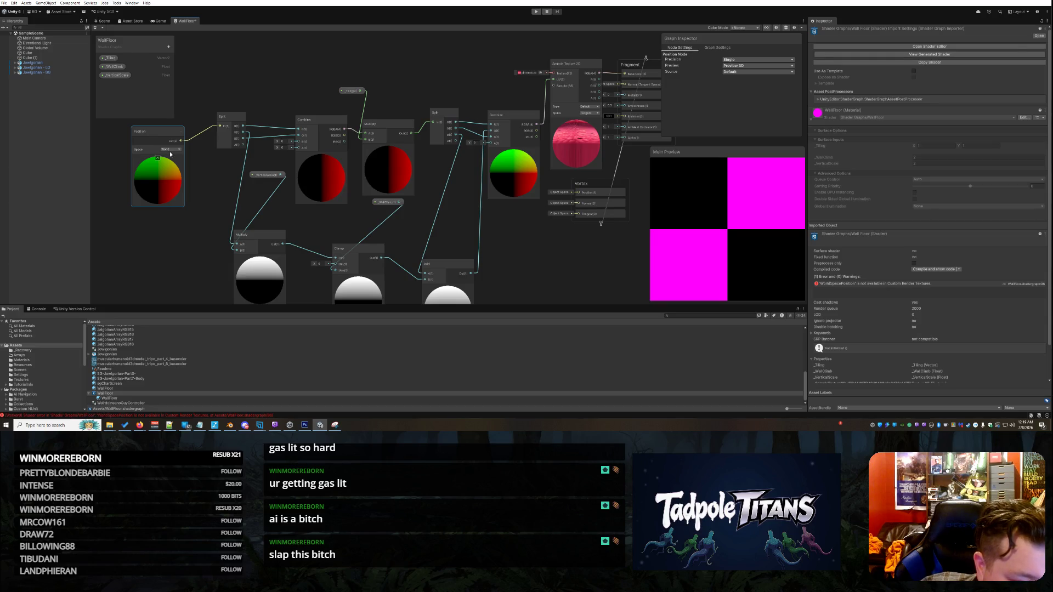
{"action": "left_click_drag", "start_coordinate": [156, 134], "coordinate": [154, 133]}
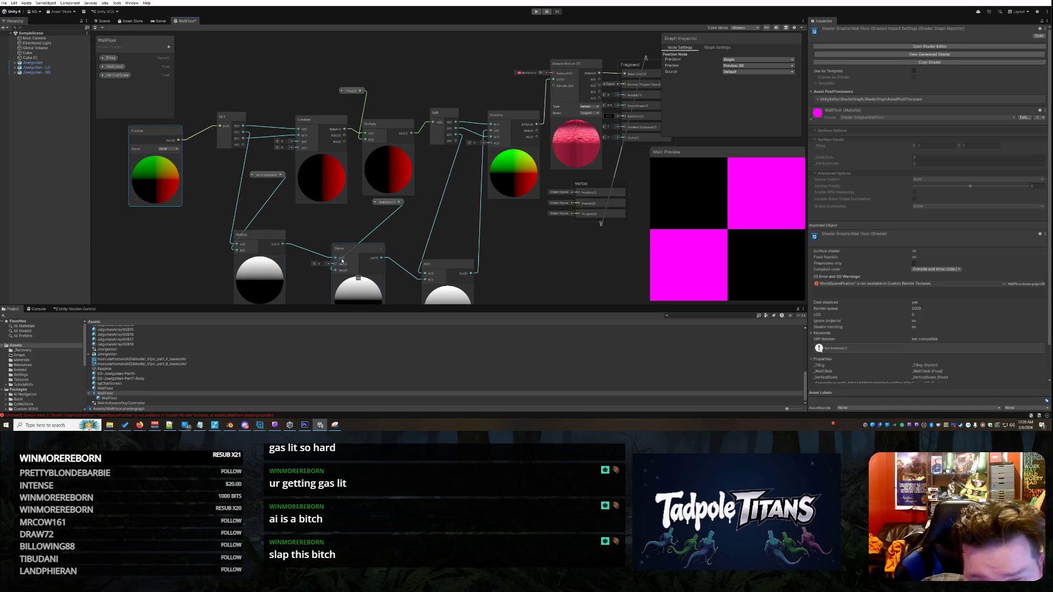
Step: Place the _WallClimb property node near the Multiply/Clamp chain and right-click the link into Combine
{"action": "mouse_move", "coordinate": [384, 204]}
{"action": "left_mouse_down"}
{"action": "mouse_move", "coordinate": [330, 242]}
{"action": "mouse_move", "coordinate": [310, 231]}
{"action": "left_mouse_up"}
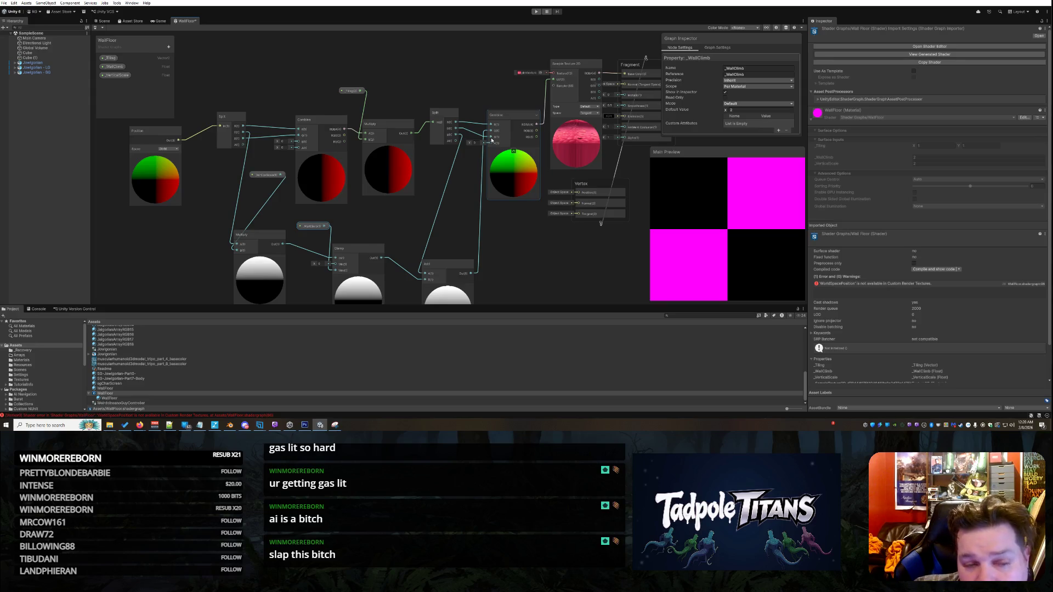
{"action": "right_click", "coordinate": [479, 140]}
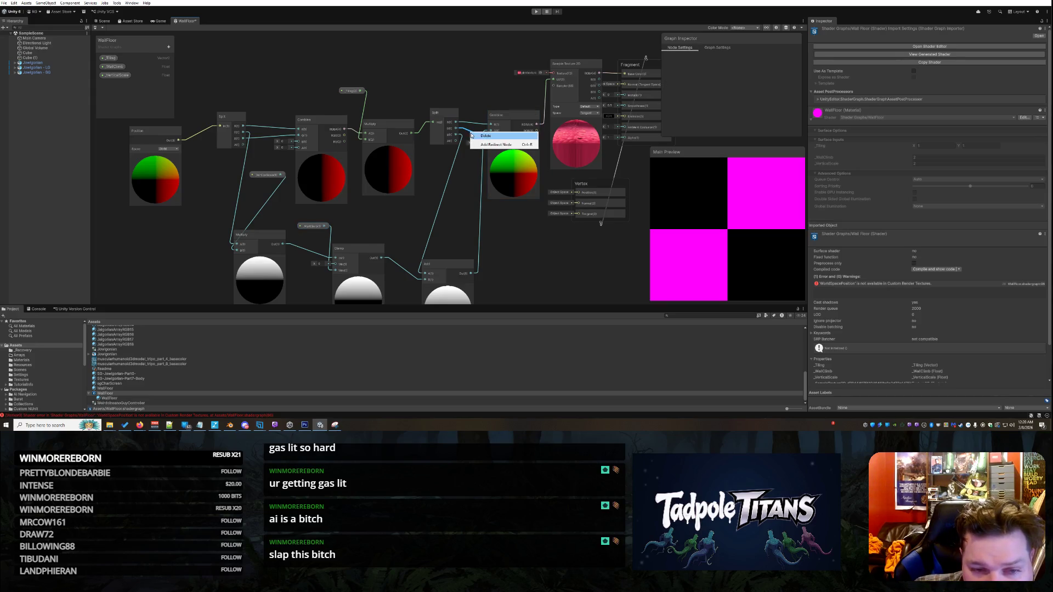
Step: Delete the links into both Combine nodes, wire a Split output to the second Combine, and add _VerticalScale
{"action": "left_click", "coordinate": [480, 136]}
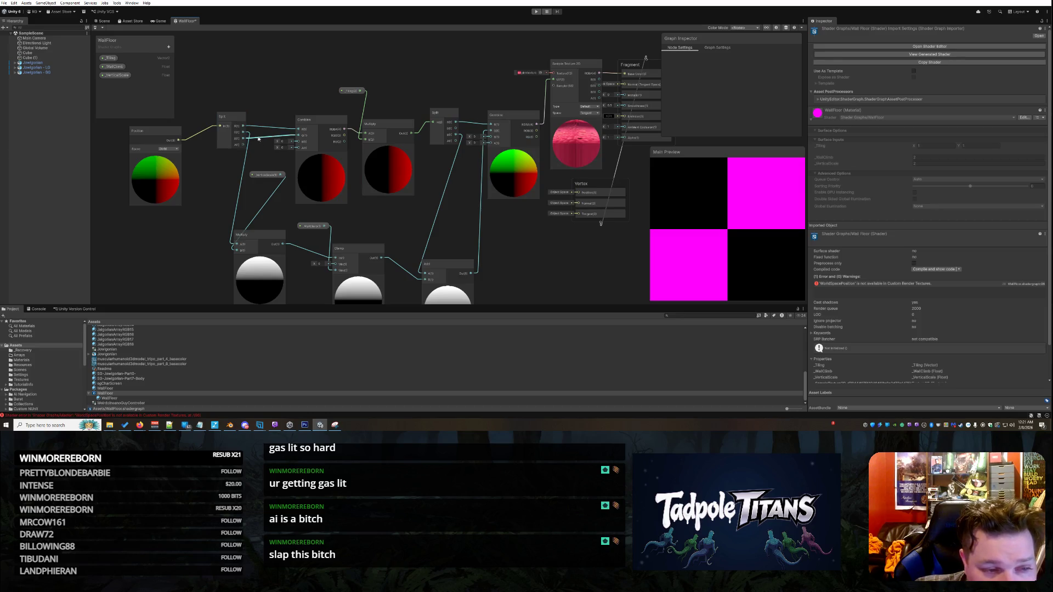
{"action": "right_click", "coordinate": [265, 139]}
{"action": "left_click", "coordinate": [268, 141]}
{"action": "left_click_drag", "start_coordinate": [243, 139], "coordinate": [490, 137]}
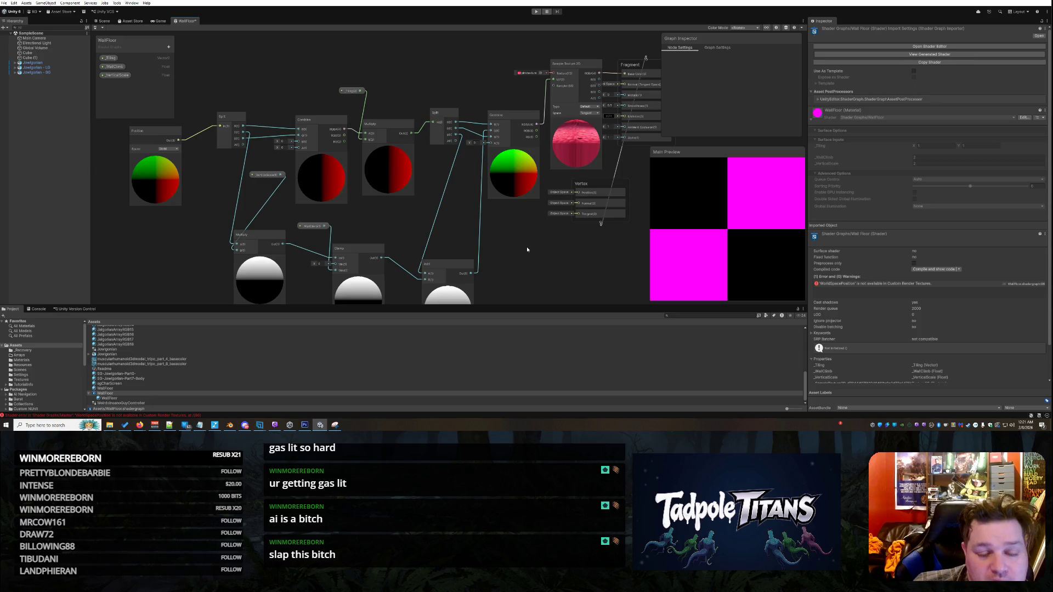
{"action": "left_click_drag", "start_coordinate": [263, 175], "coordinate": [192, 250]}
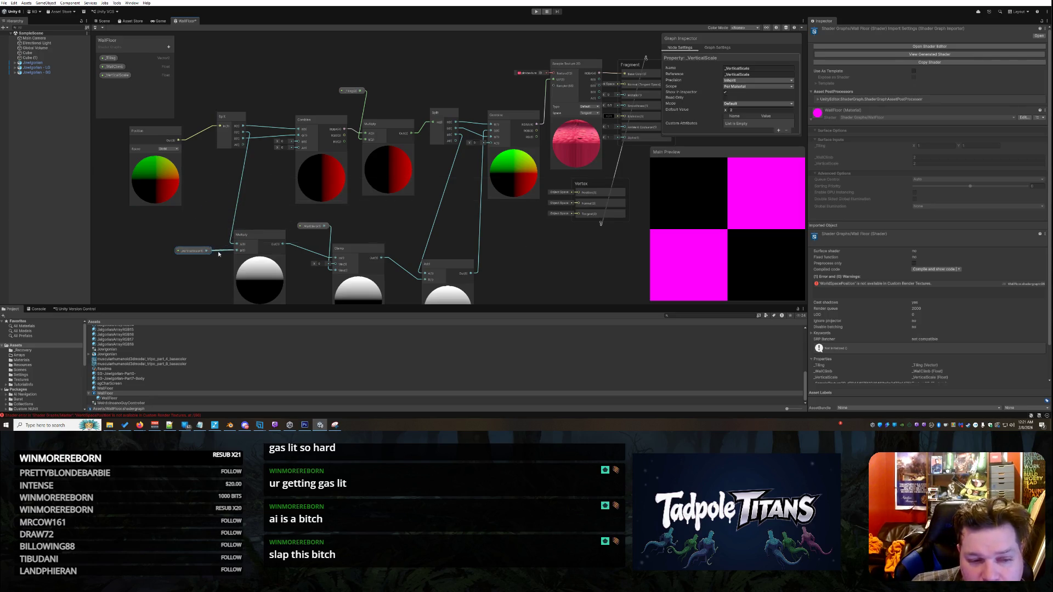
Step: Tidy the _WallClimb, Add and Clamp nodes and shift the Fragment block down-left
{"action": "left_click_drag", "start_coordinate": [315, 232], "coordinate": [301, 226]}
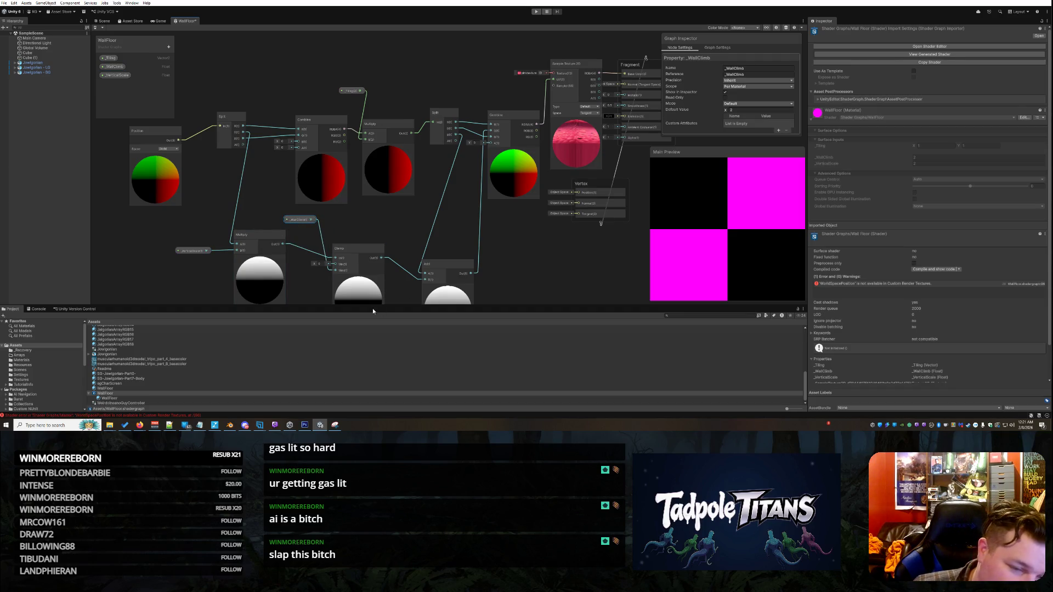
{"action": "scroll", "coordinate": [424, 225], "scroll_direction": "down", "scroll_amount": 2}
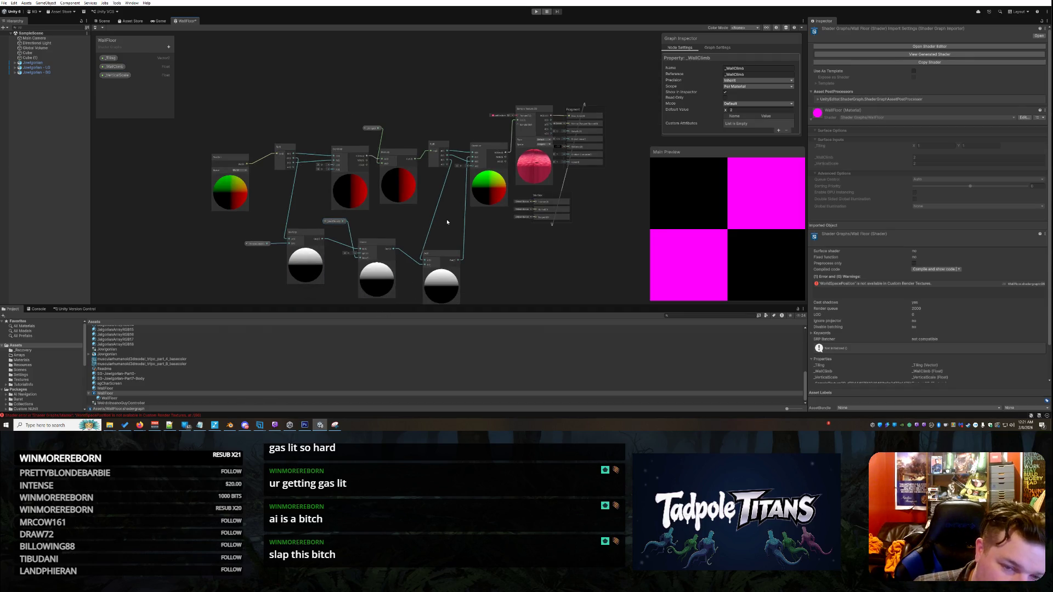
{"action": "scroll", "coordinate": [428, 258], "scroll_direction": "up", "scroll_amount": 2}
{"action": "left_click", "coordinate": [429, 268]}
{"action": "left_click_drag", "start_coordinate": [429, 269], "coordinate": [421, 226]}
{"action": "mouse_move", "coordinate": [338, 251]}
{"action": "left_mouse_down"}
{"action": "mouse_move", "coordinate": [341, 228]}
{"action": "mouse_move", "coordinate": [256, 227]}
{"action": "left_mouse_up"}
{"action": "left_click", "coordinate": [286, 222]}
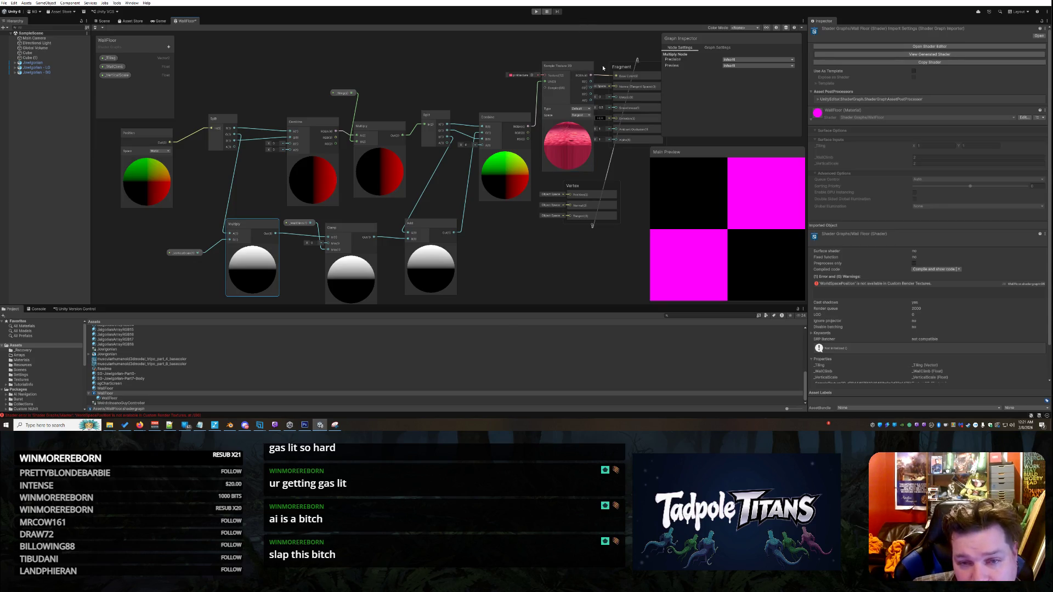
{"action": "mouse_move", "coordinate": [614, 67]}
{"action": "left_mouse_down"}
{"action": "mouse_move", "coordinate": [610, 77]}
{"action": "mouse_move", "coordinate": [563, 70]}
{"action": "left_mouse_up"}
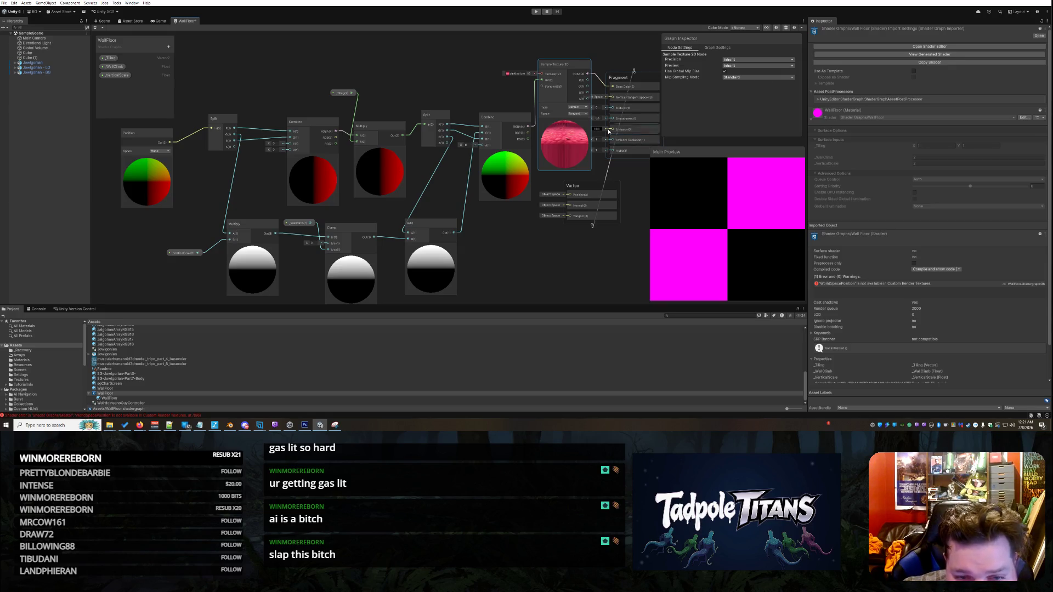
Step: Try wiring a result into Vertex Position, then delete that test wire
{"action": "mouse_move", "coordinate": [529, 134]}
{"action": "left_mouse_down"}
{"action": "mouse_move", "coordinate": [568, 215]}
{"action": "mouse_move", "coordinate": [570, 197]}
{"action": "mouse_move", "coordinate": [529, 137]}
{"action": "left_mouse_up"}
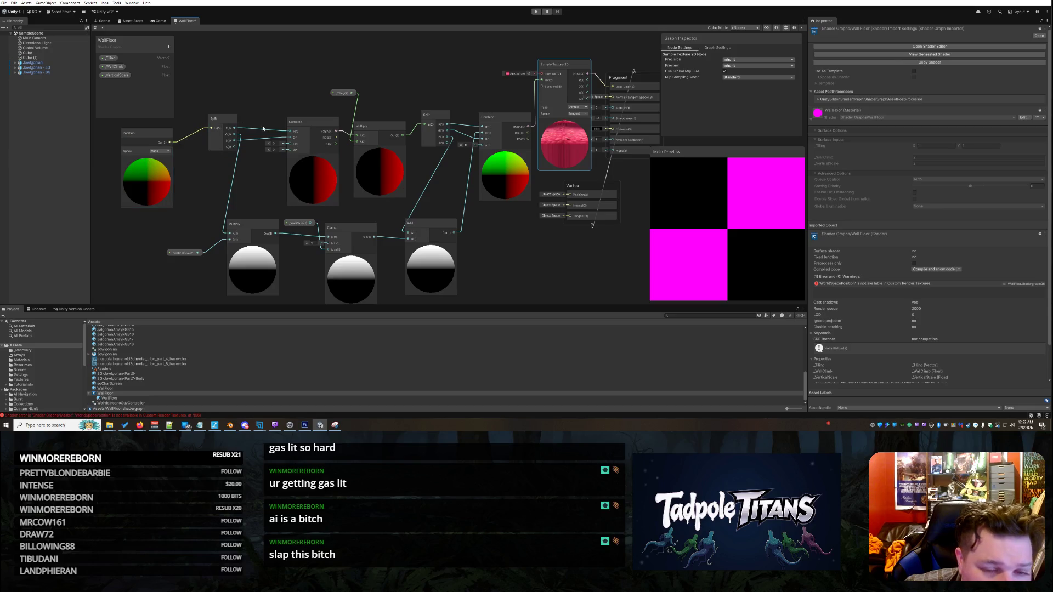
{"action": "left_click_drag", "start_coordinate": [559, 174], "coordinate": [569, 195]}
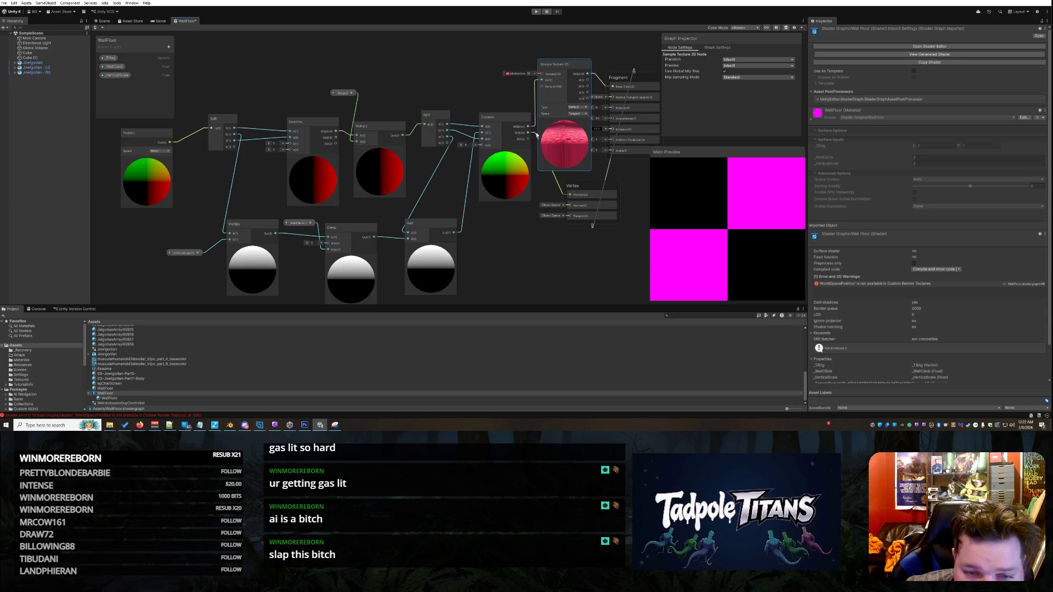
{"action": "right_click", "coordinate": [554, 186]}
{"action": "left_click", "coordinate": [525, 265]}
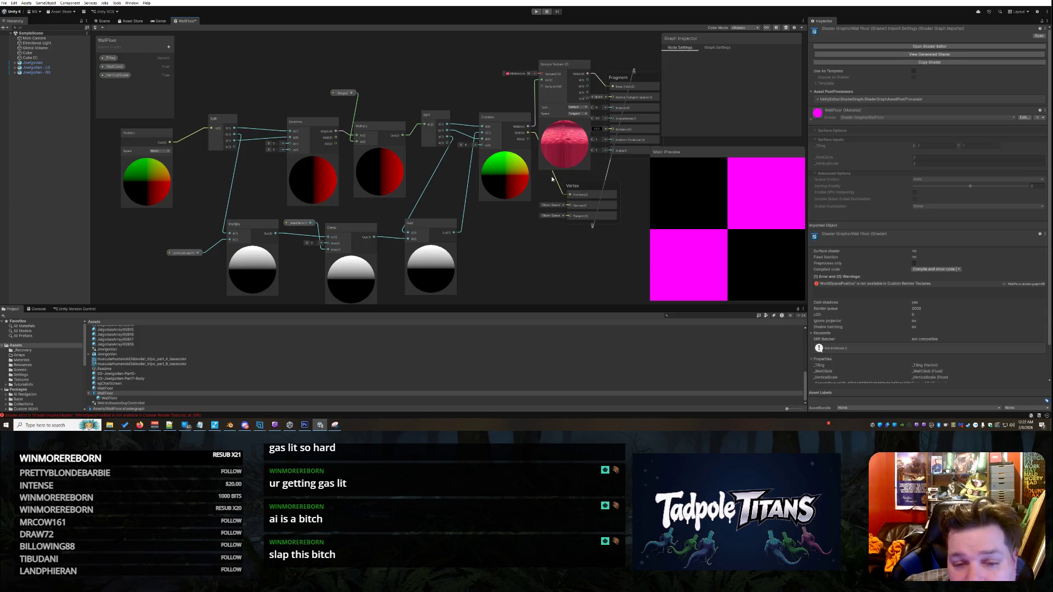
{"action": "right_click", "coordinate": [553, 176]}
{"action": "left_click", "coordinate": [595, 192]}
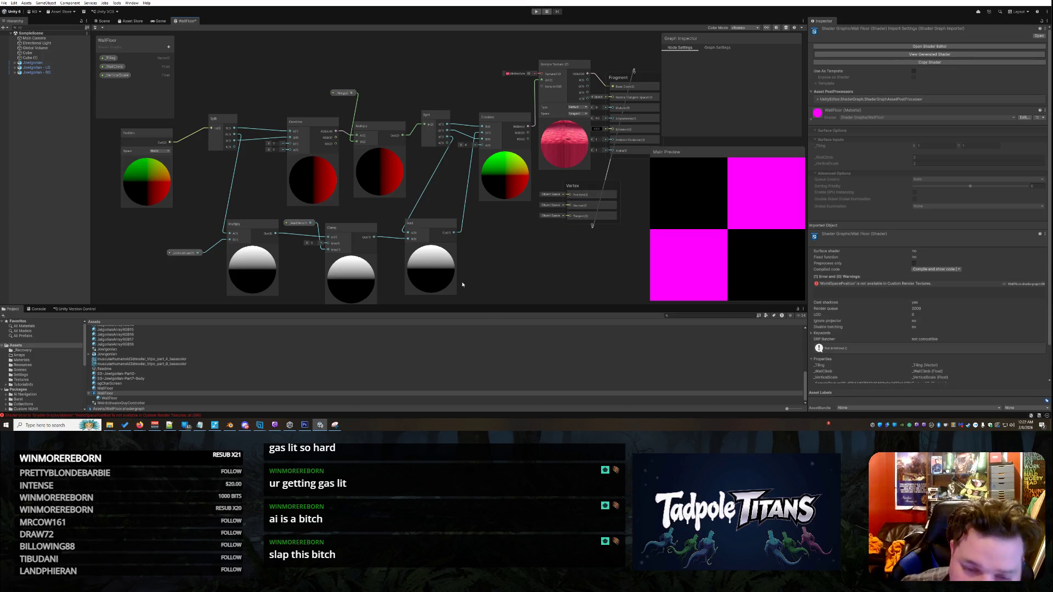
Step: Move the Vertex and Fragment blocks down beside Sample Texture 2D and select Base Color
{"action": "left_click_drag", "start_coordinate": [591, 185], "coordinate": [520, 222]}
{"action": "mouse_move", "coordinate": [649, 78]}
{"action": "left_mouse_down"}
{"action": "mouse_move", "coordinate": [628, 199]}
{"action": "mouse_move", "coordinate": [615, 200]}
{"action": "left_mouse_up"}
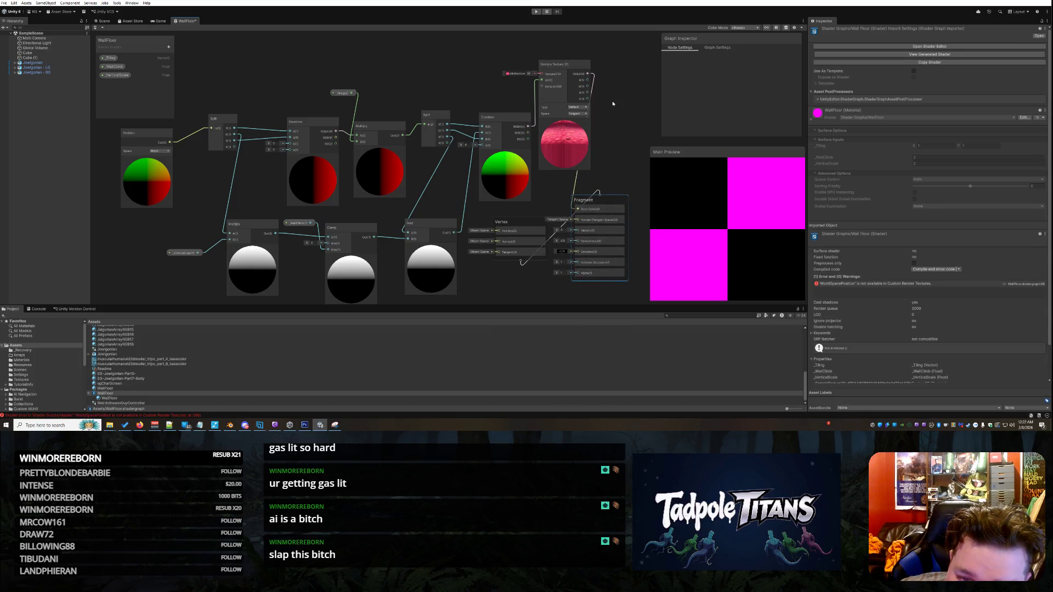
{"action": "left_click", "coordinate": [604, 210]}
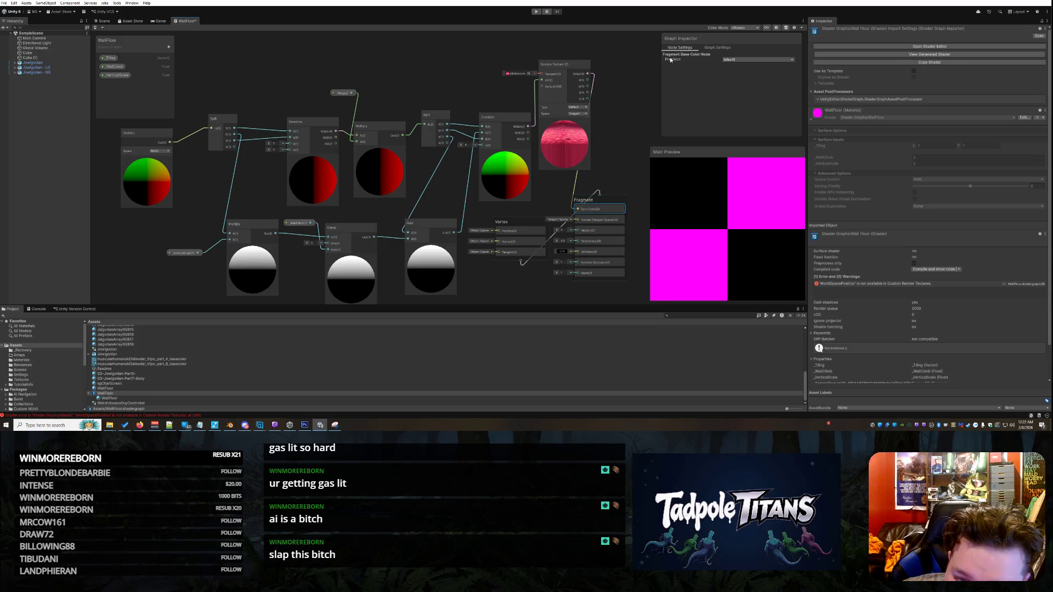
Step: Set the Sample Texture 2D texture to stonegolem
{"action": "left_click", "coordinate": [521, 74]}
{"action": "left_click", "coordinate": [528, 74]}
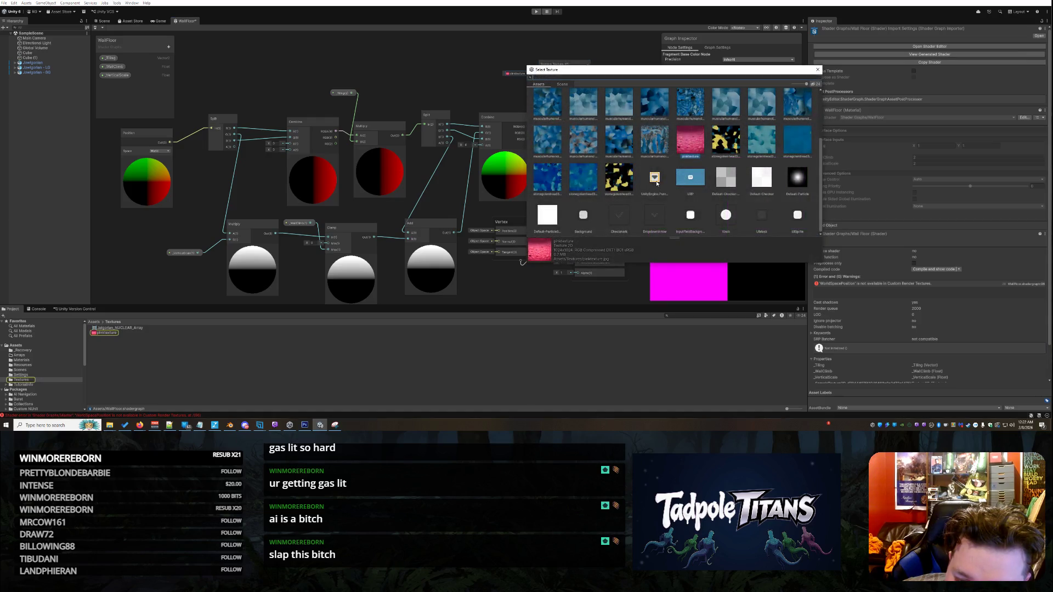
{"action": "double_click", "coordinate": [630, 172]}
{"action": "left_click", "coordinate": [630, 127]}
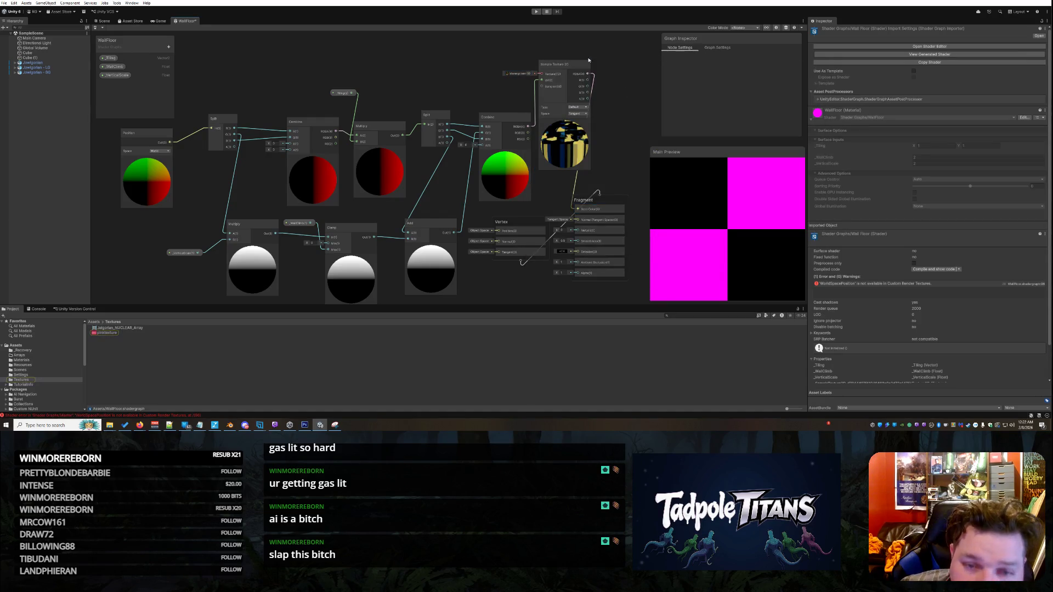
Step: Close the WallFloor graph tab, saving the changes
{"action": "right_click", "coordinate": [181, 22]}
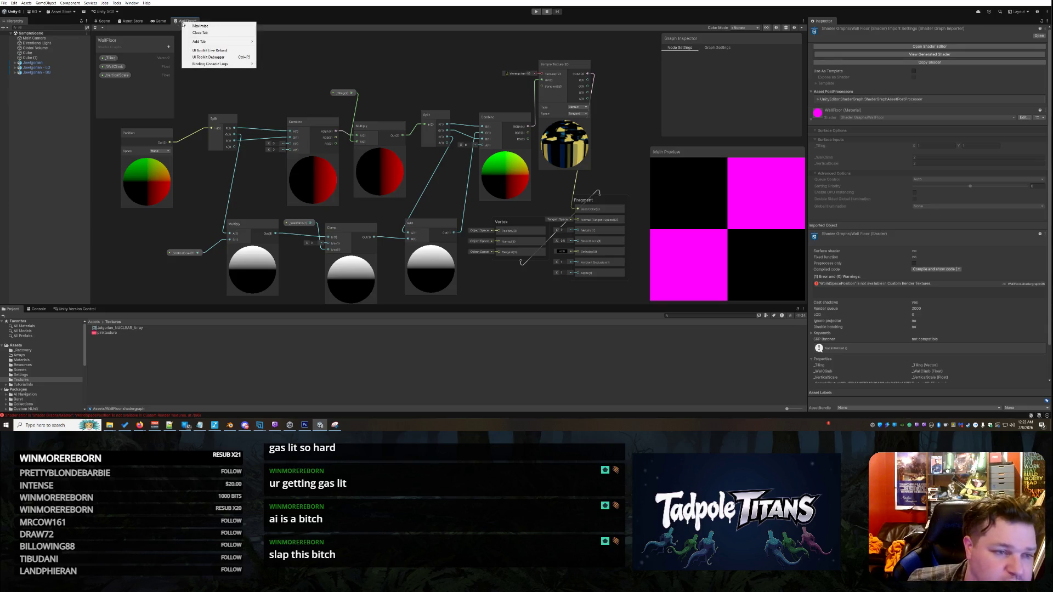
{"action": "left_click", "coordinate": [194, 33]}
{"action": "left_click", "coordinate": [524, 225]}
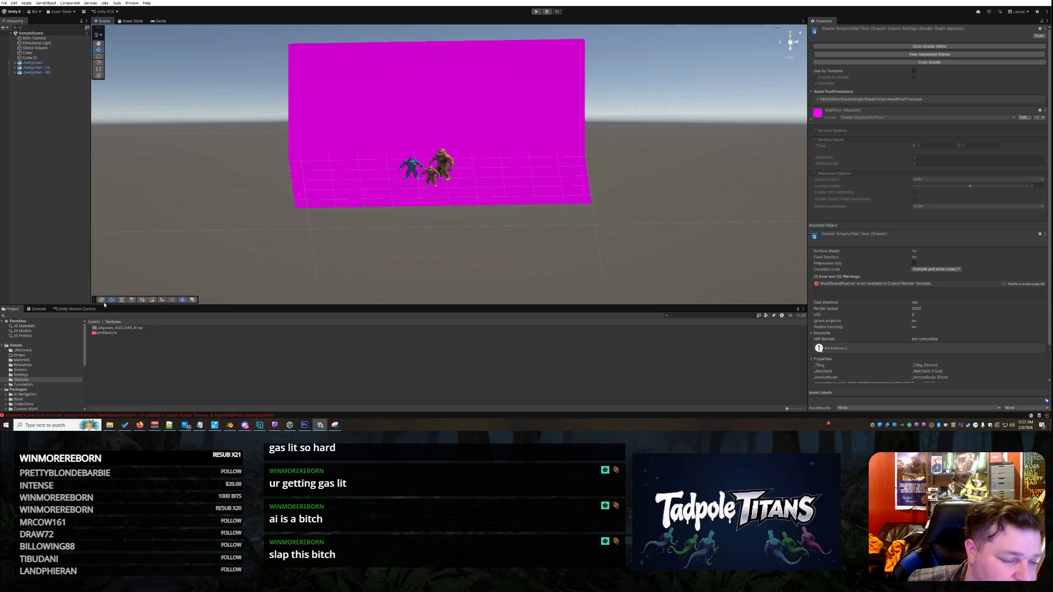
Step: Open the Assets folder, scroll to the WallFloor shader graph and dismiss its context menu
{"action": "left_click", "coordinate": [17, 346]}
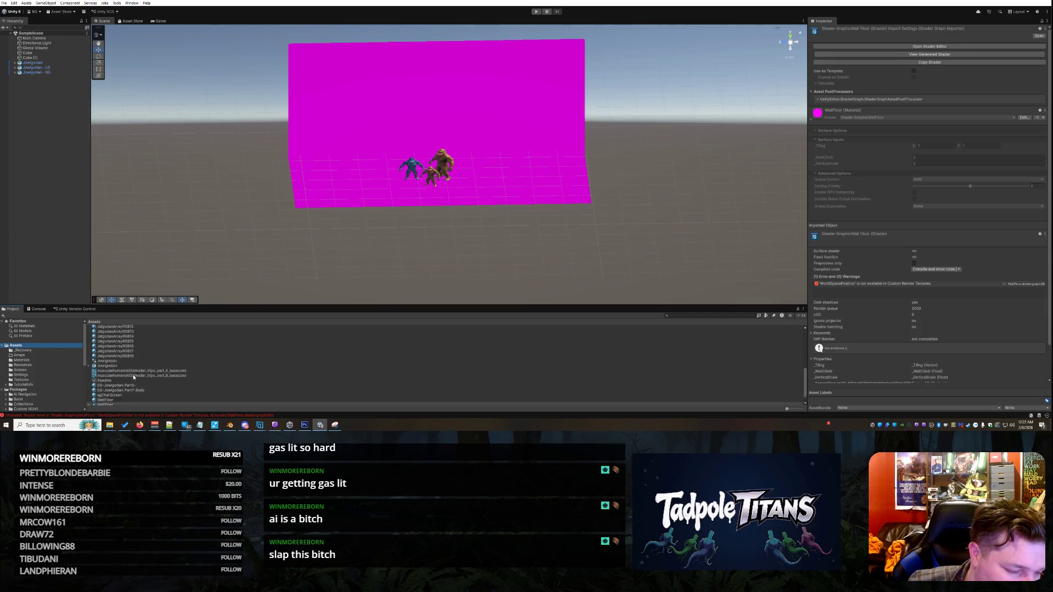
{"action": "scroll", "coordinate": [116, 384], "scroll_direction": "down", "scroll_amount": 5}
{"action": "right_click", "coordinate": [109, 393]}
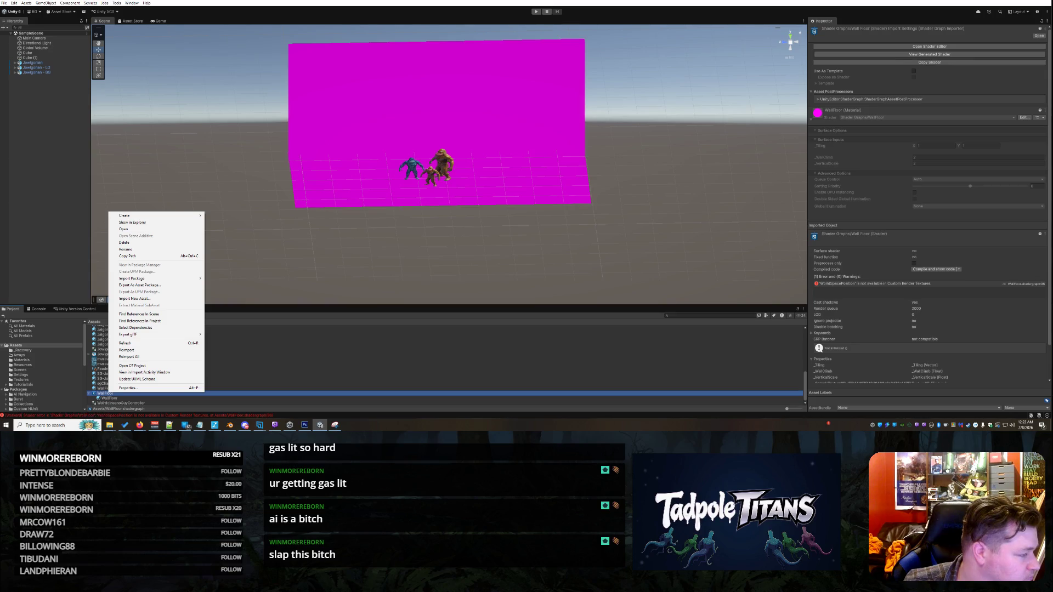
{"action": "key", "text": "Escape"}
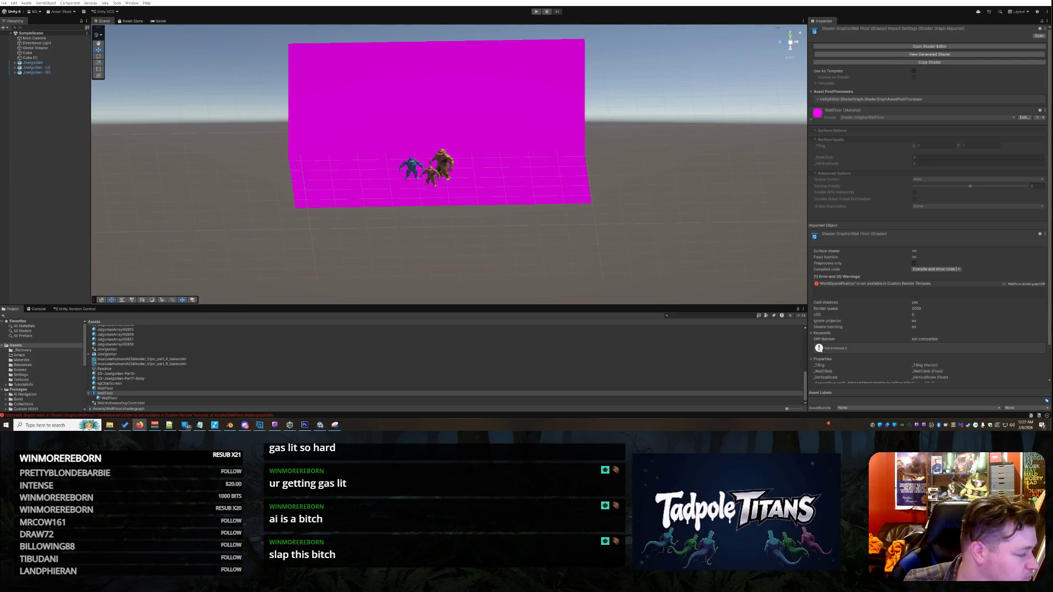